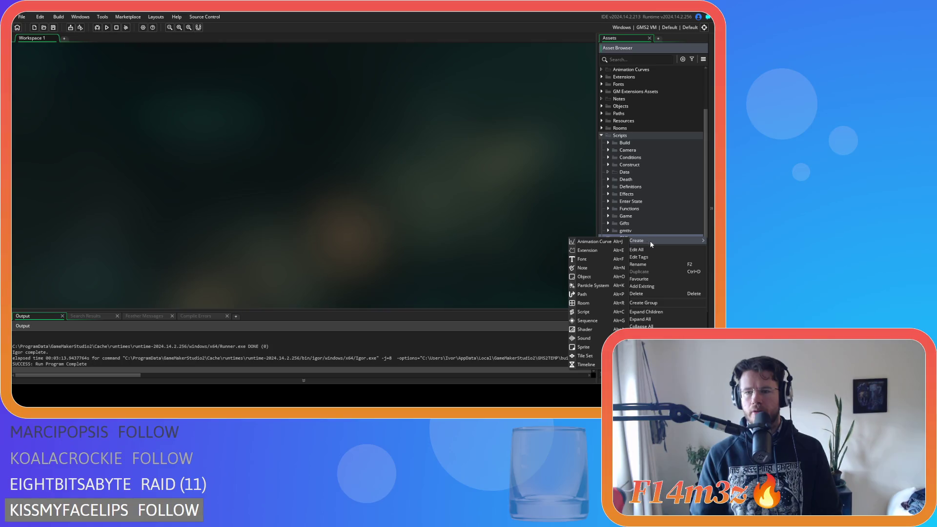
Create a new group named Progress inside the GUI scripts folder.
left_click(663, 304)
type("Prog")
key("Return")
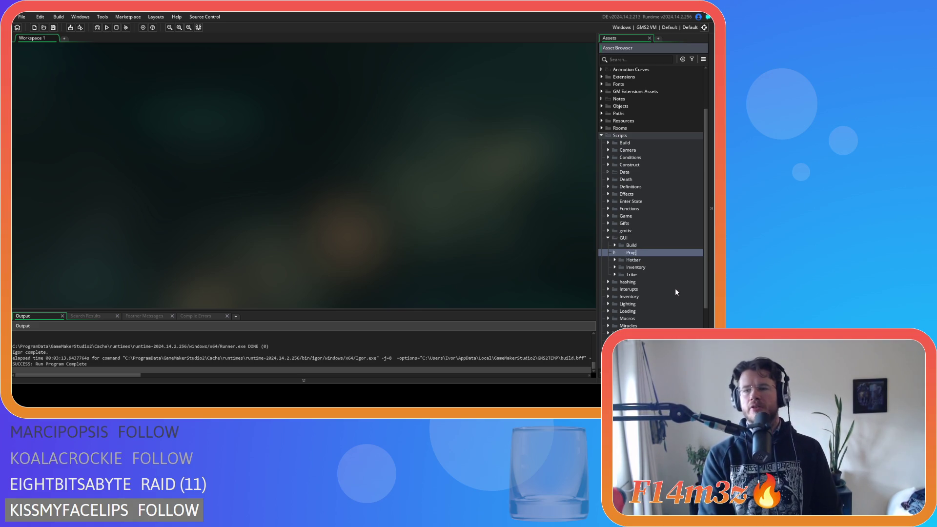
type("ress")
key("Return")
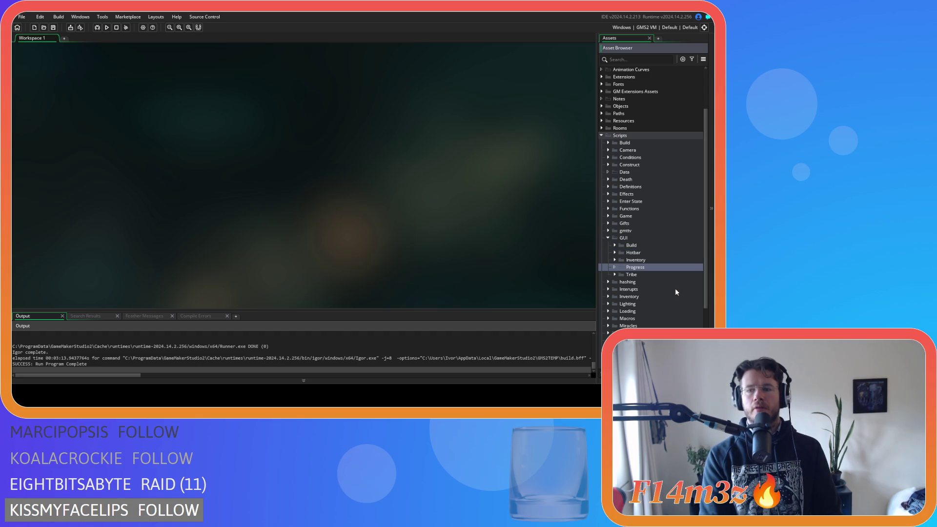
Delete the Room48 asset accidentally created in the Progress group.
right_click(644, 268)
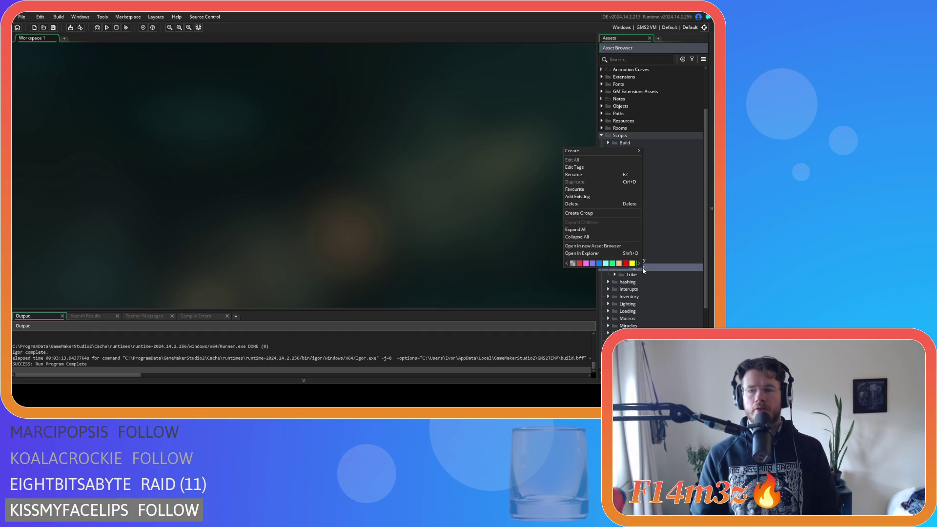
mouse_move(609, 151)
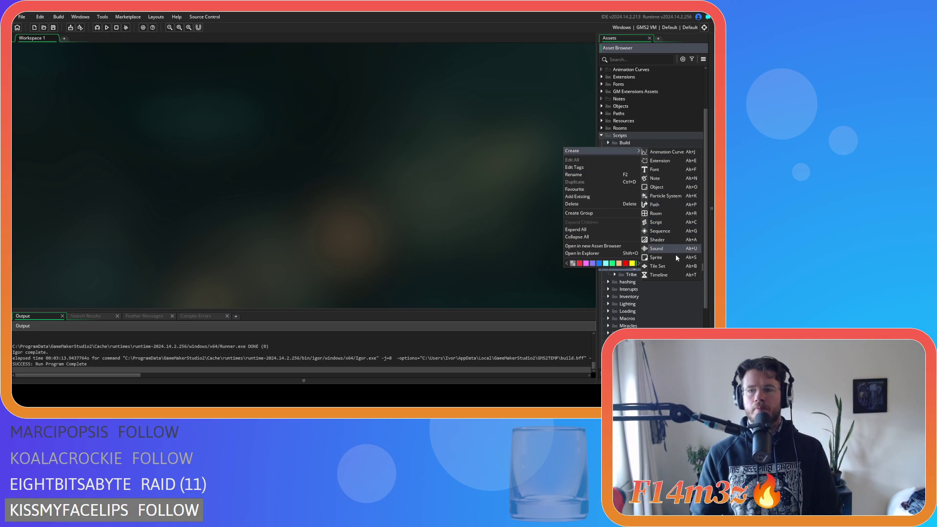
left_click(671, 217)
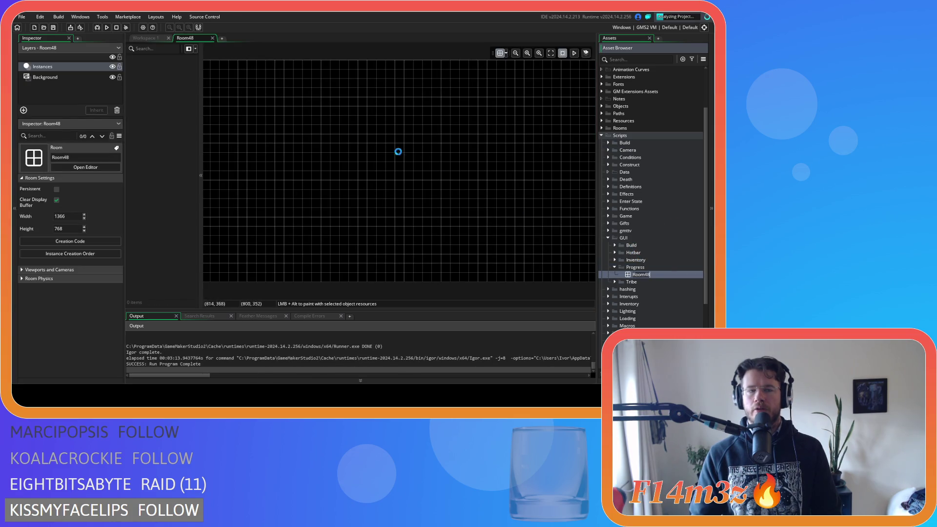
left_click(212, 38)
left_click(69, 38)
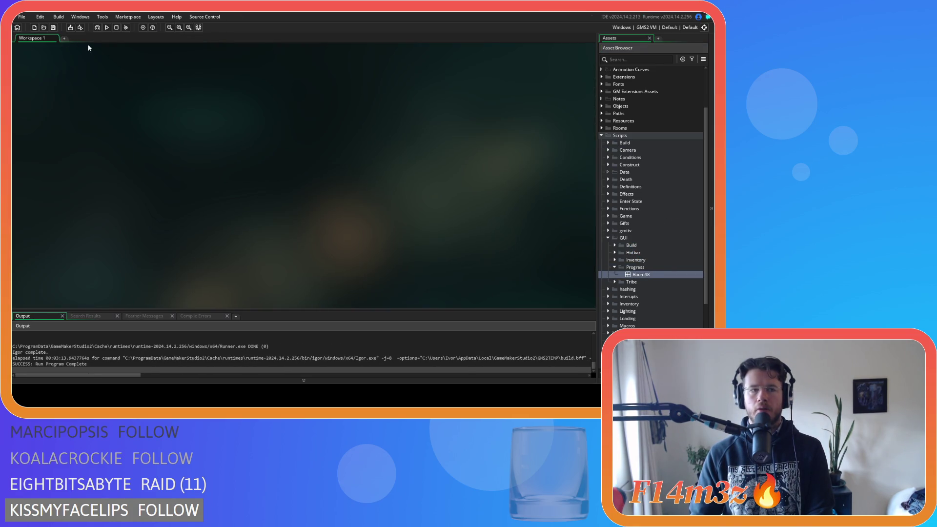
left_click(641, 274)
key("Delete")
Add a new script, Script312, to the Progress group.
right_click(647, 267)
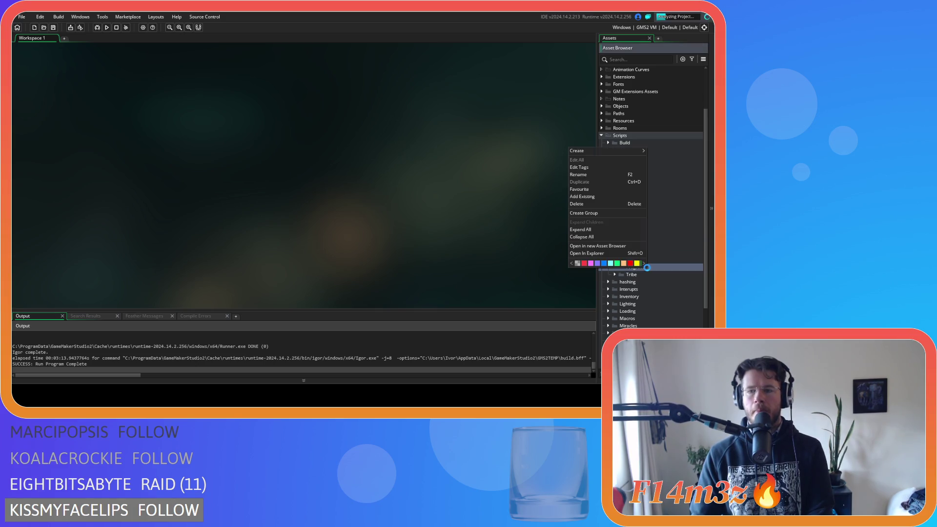
mouse_move(625, 153)
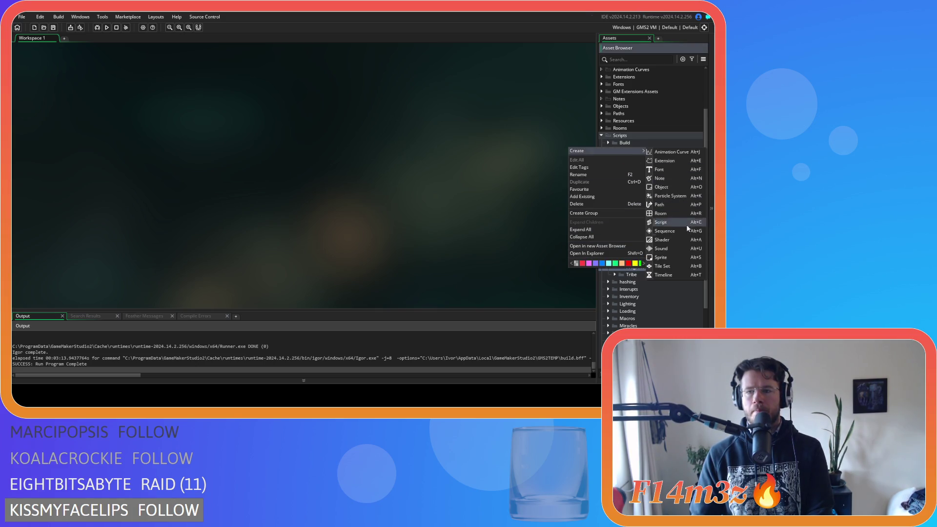
left_click(667, 222)
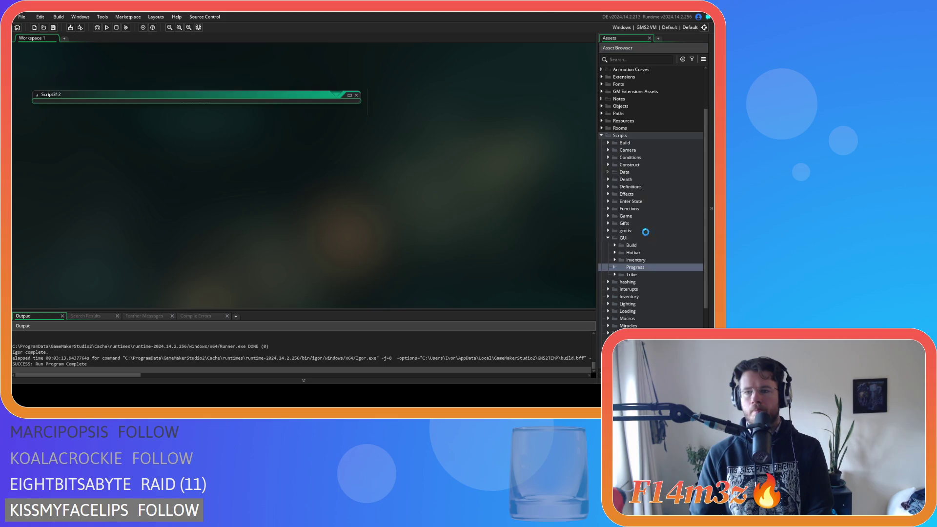
Replace the Script312 function name on line 3 with drawProgressBars.
left_click(73, 109)
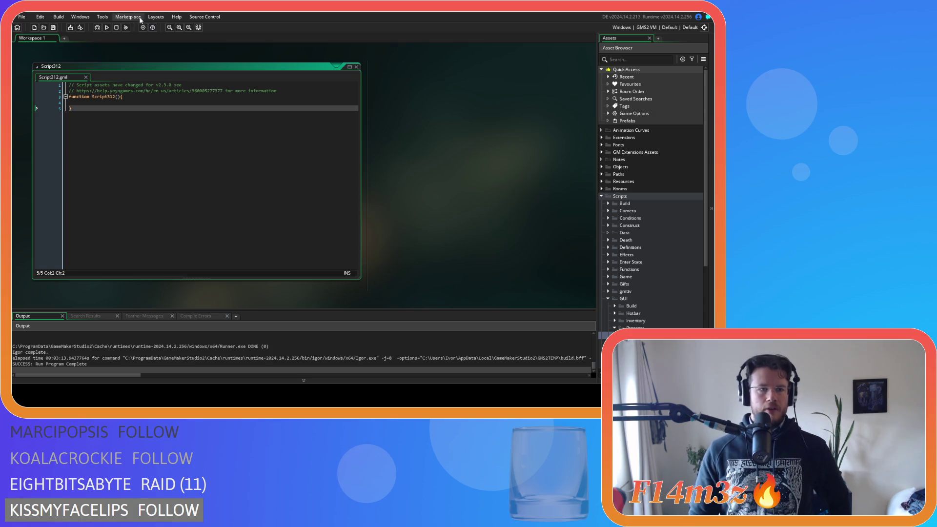
double_click(103, 96)
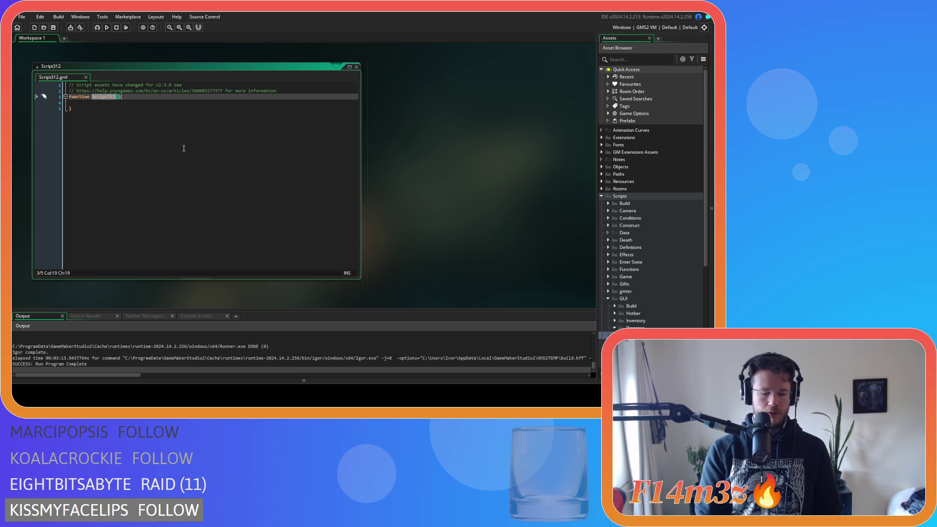
type("draw")
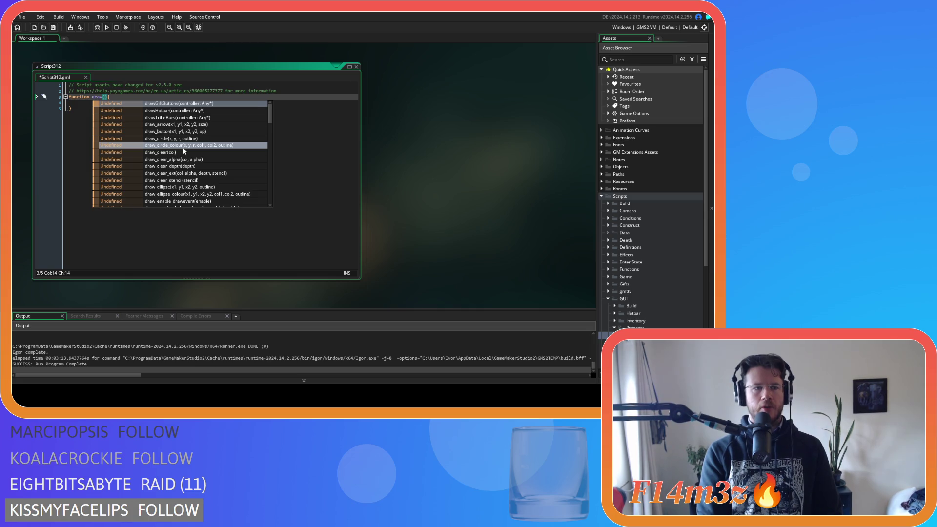
type("Pr")
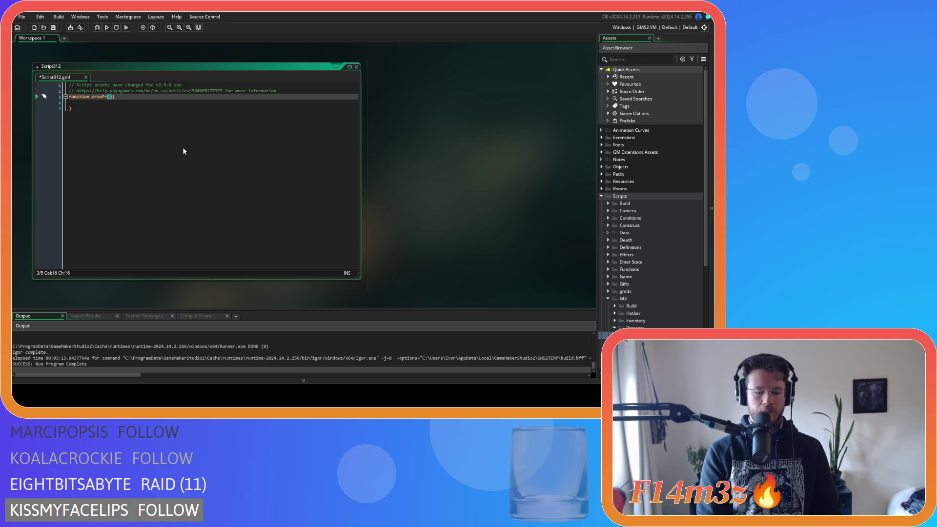
type("ogress")
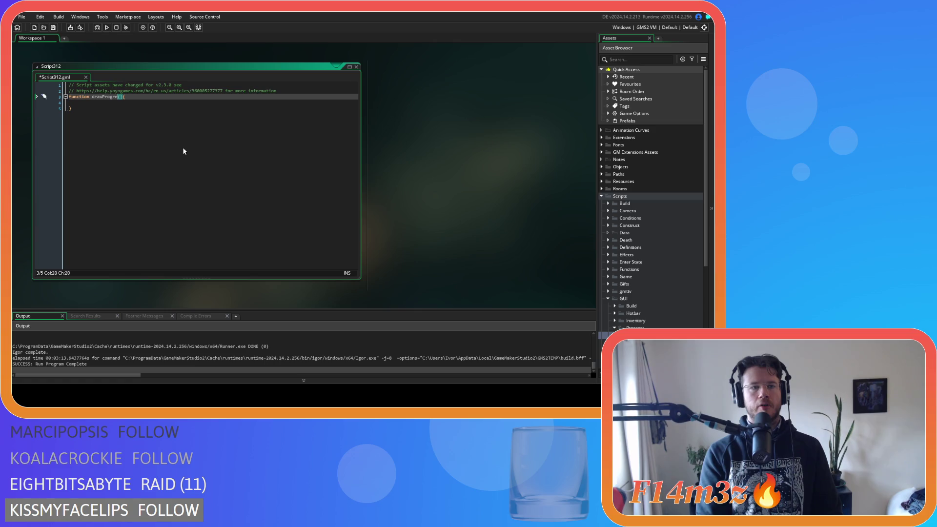
type("Bars")
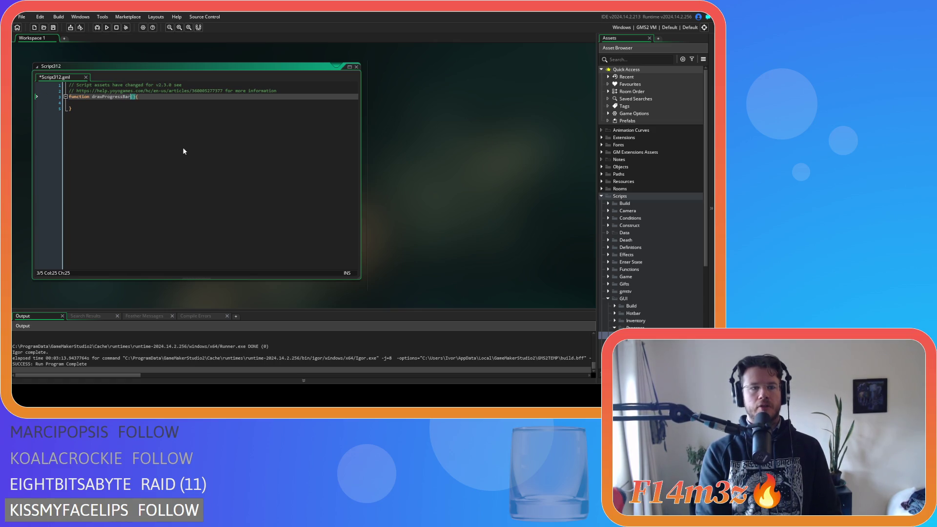
key("Down")
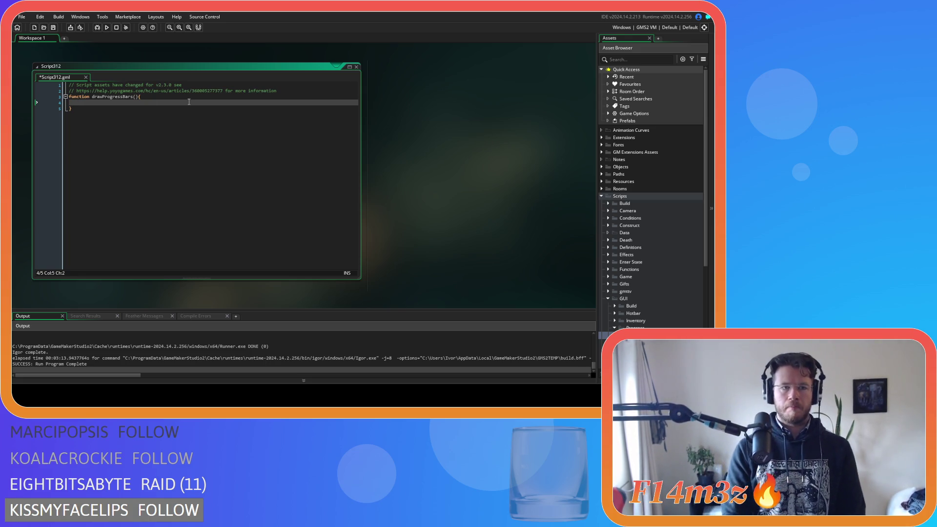
left_click(168, 97)
Give the function a controller parameter and add an empty with(controller) block.
key("Left")
type("controller")
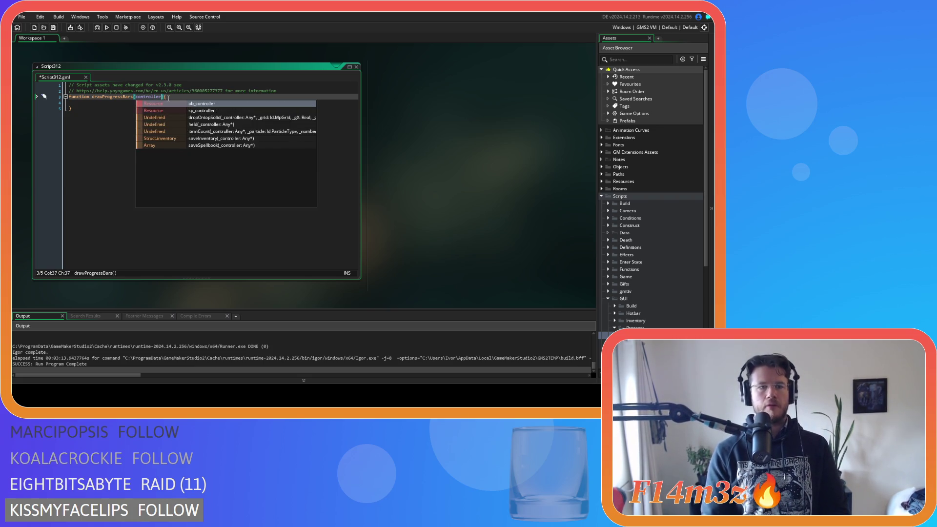
key("Escape")
key("Down")
key("Down")
left_click(109, 102)
type("with()")
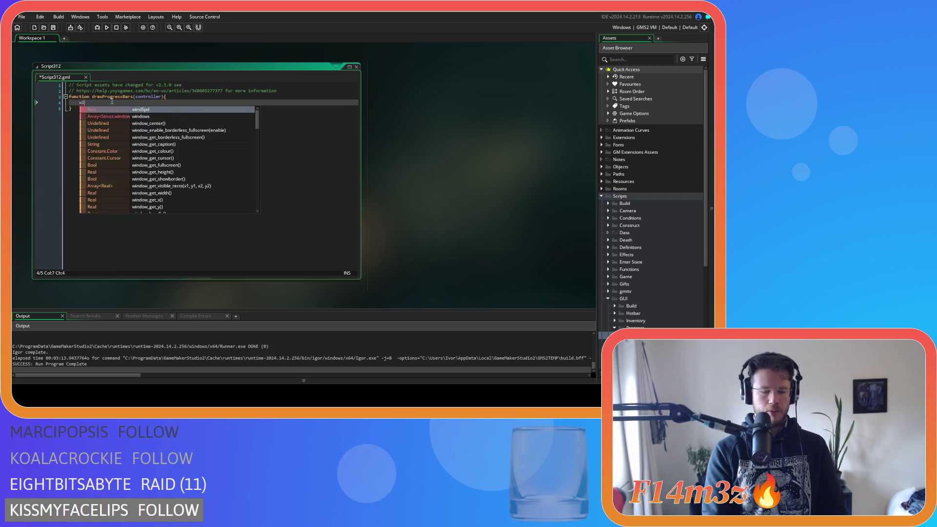
key("Left")
type("controller")
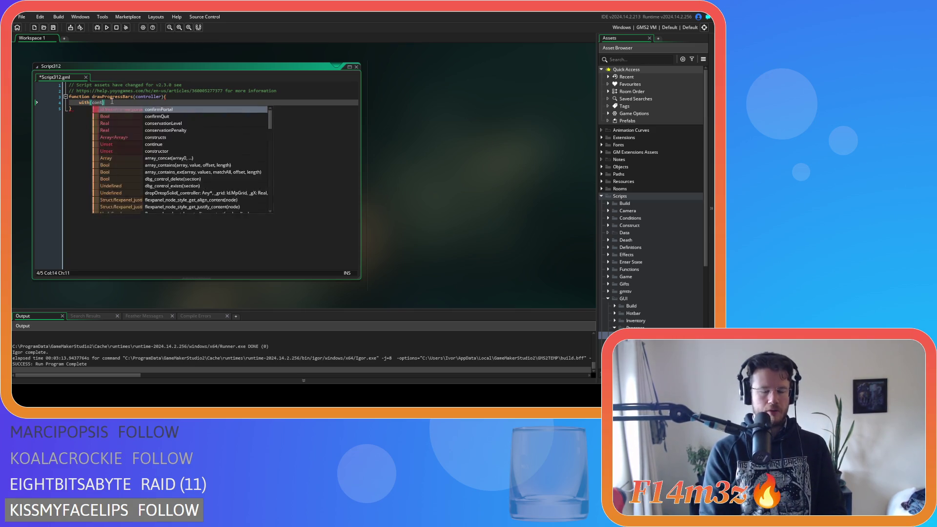
key("Right")
type("{")
key("Return")
key("Return")
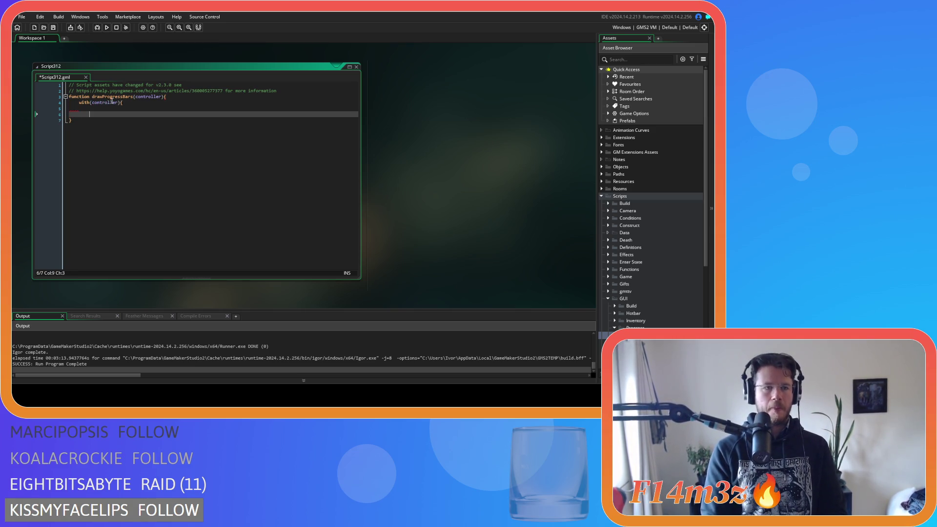
key("Up")
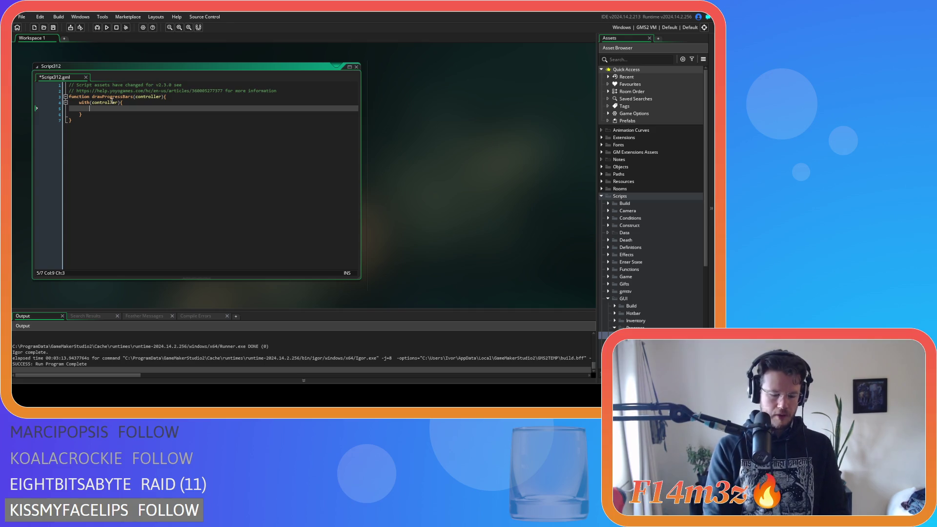
Set var _len = ds_list_size(global.build) and name the script sc_drawProgressBars.
type("var ")
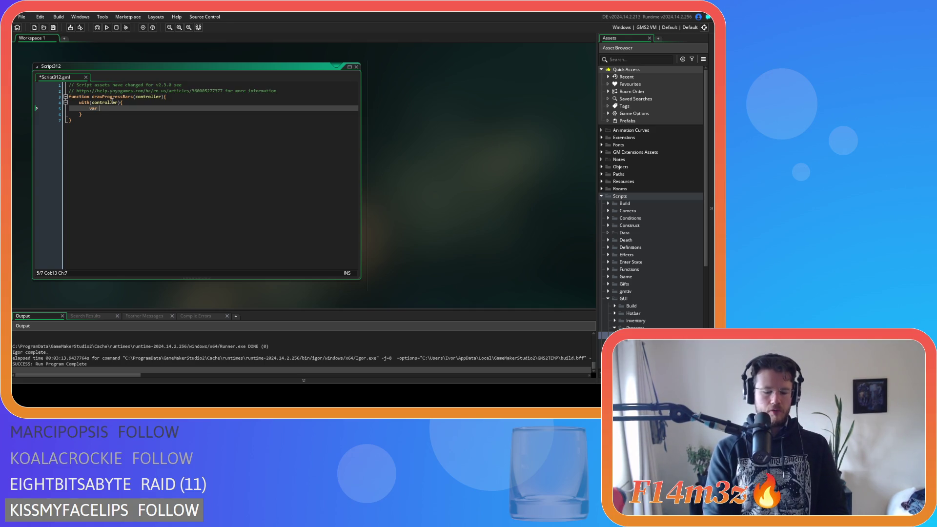
type("_len ")
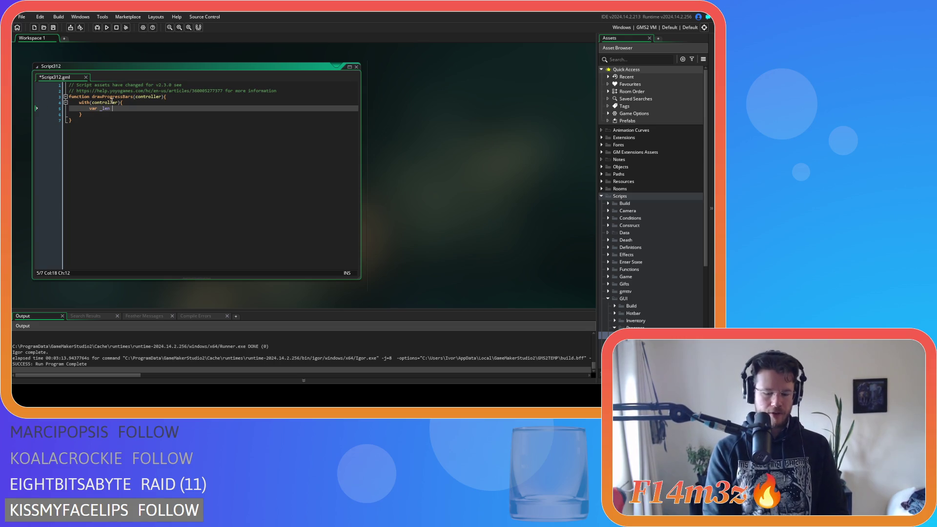
type("= ds_list_s")
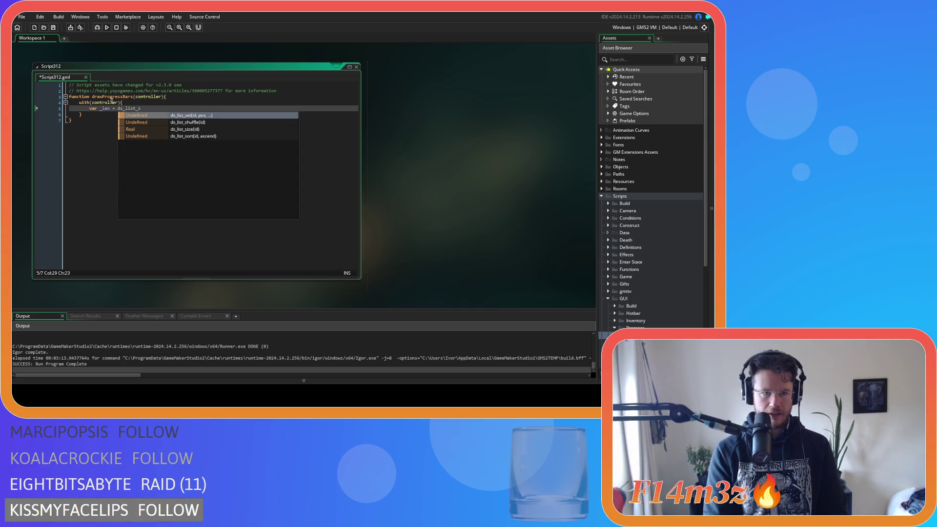
key("Down")
key("Down")
key("Return")
type("global.")
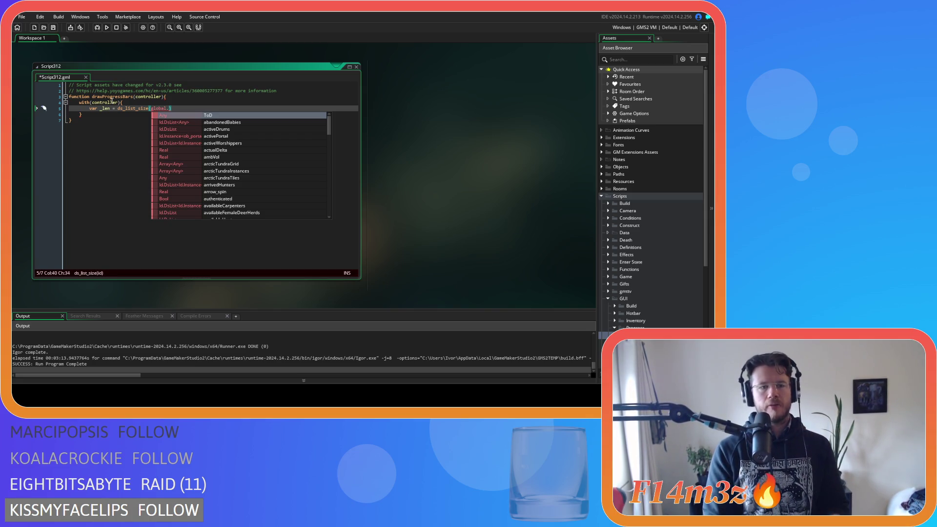
type("build)")
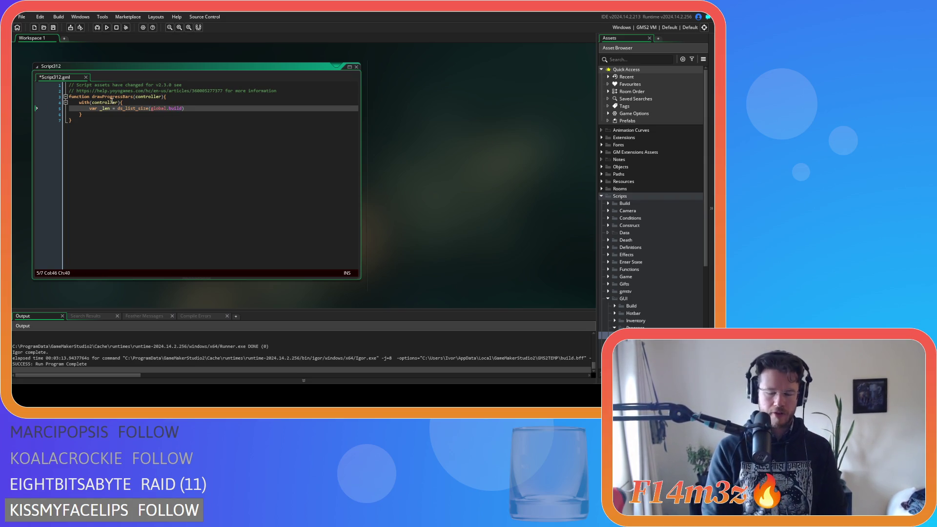
key("Return")
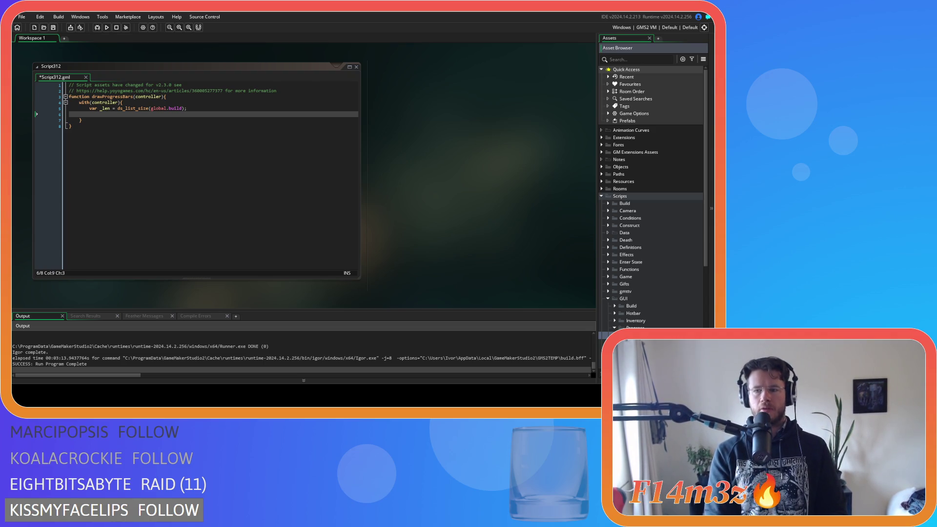
key("Return")
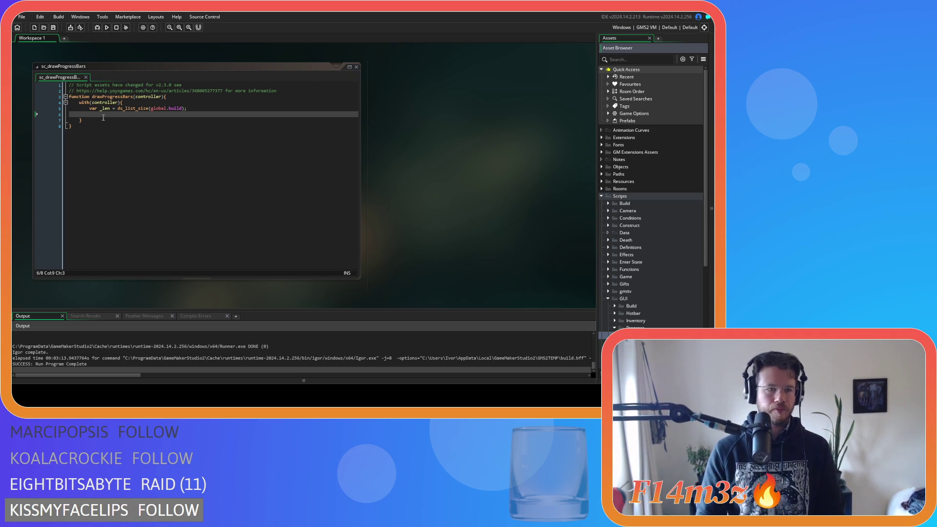
Add a for loop running i from 0 to _len inside the with block.
left_click(104, 116)
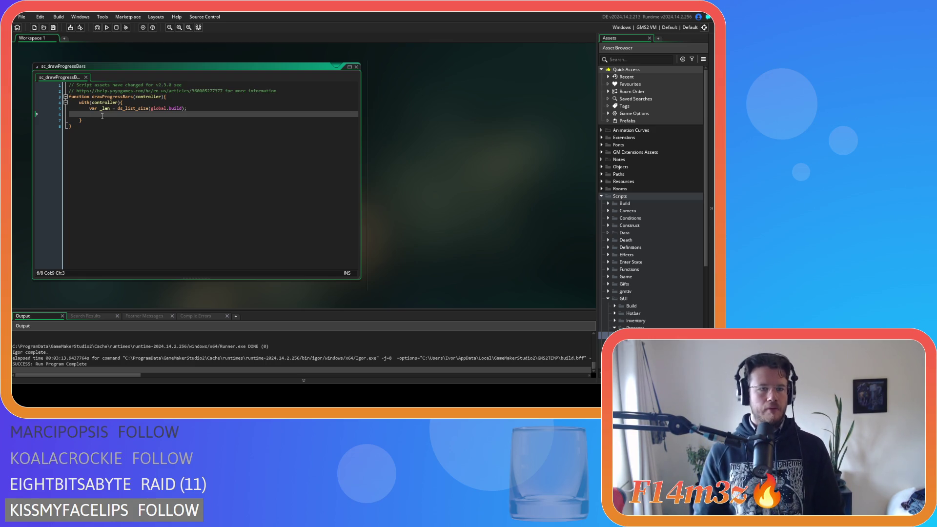
type("for (")
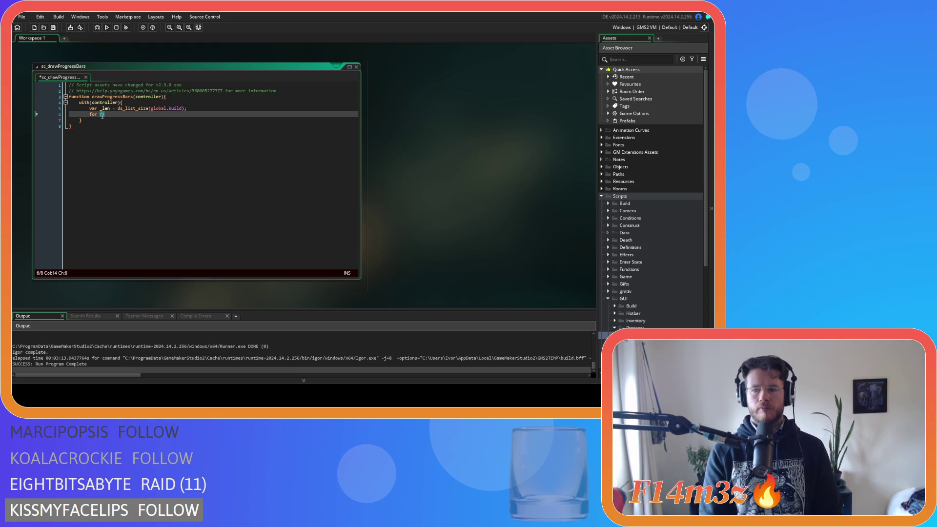
type("var i")
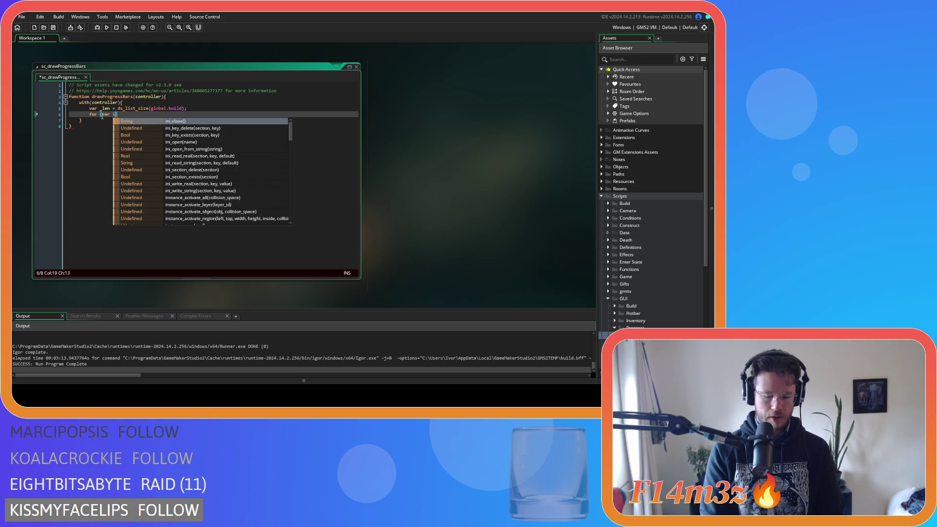
type("=0")
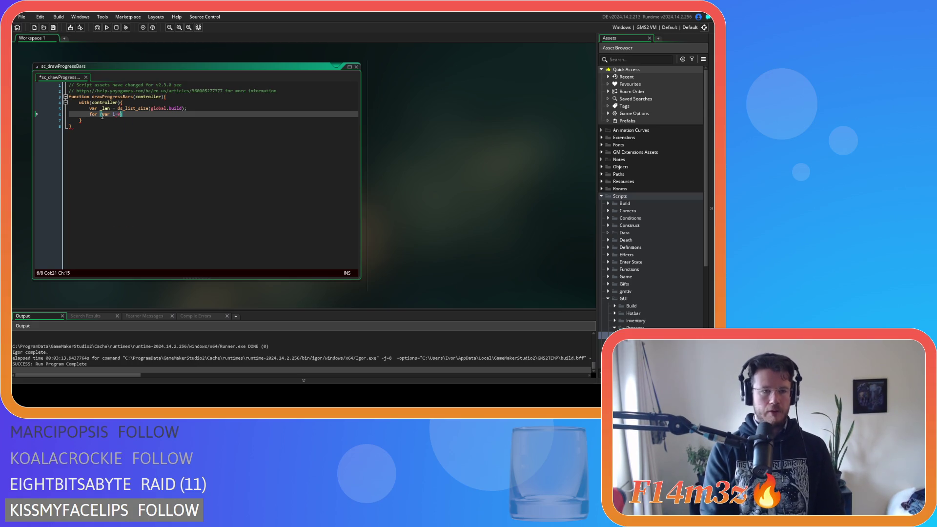
type("; i<")
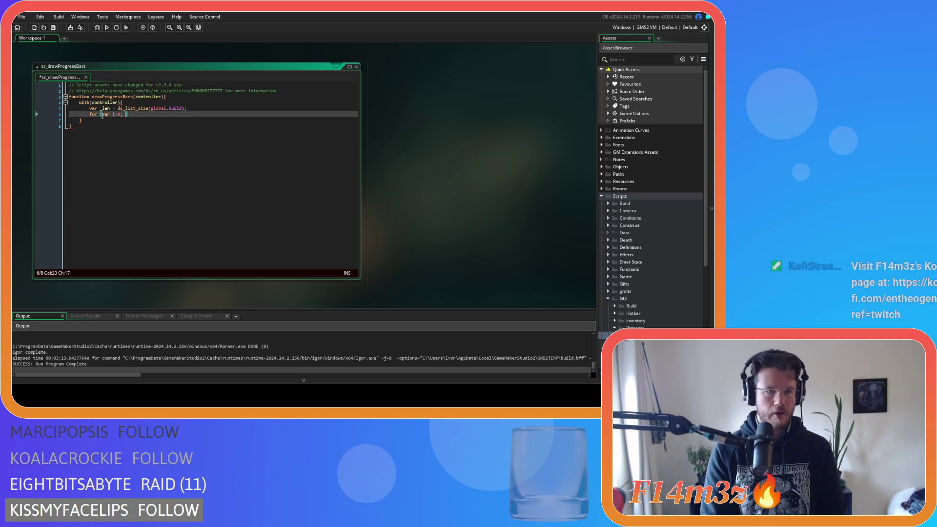
type("_len; ")
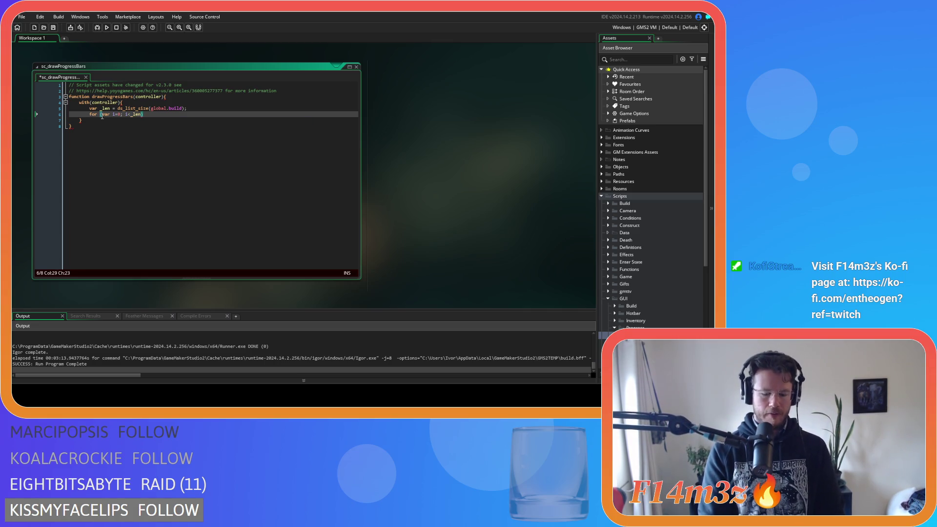
type("i++)")
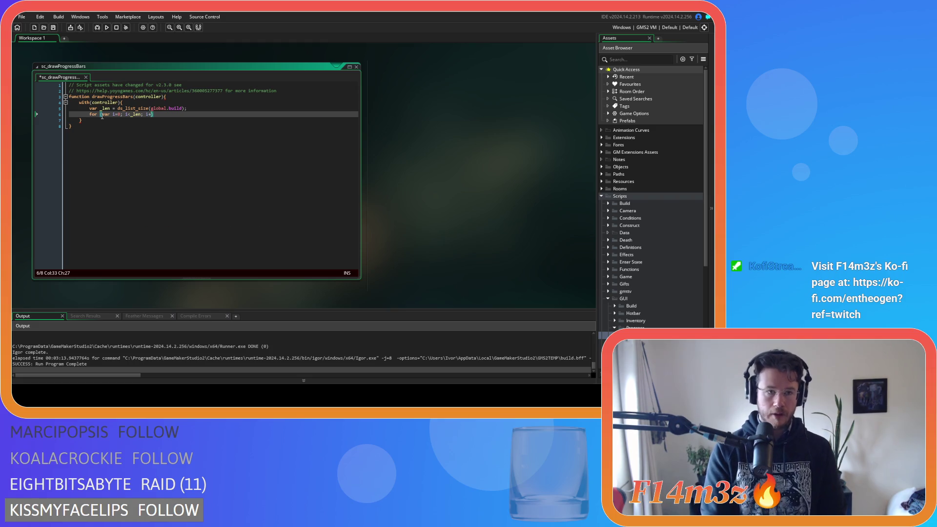
type("{")
key("Return")
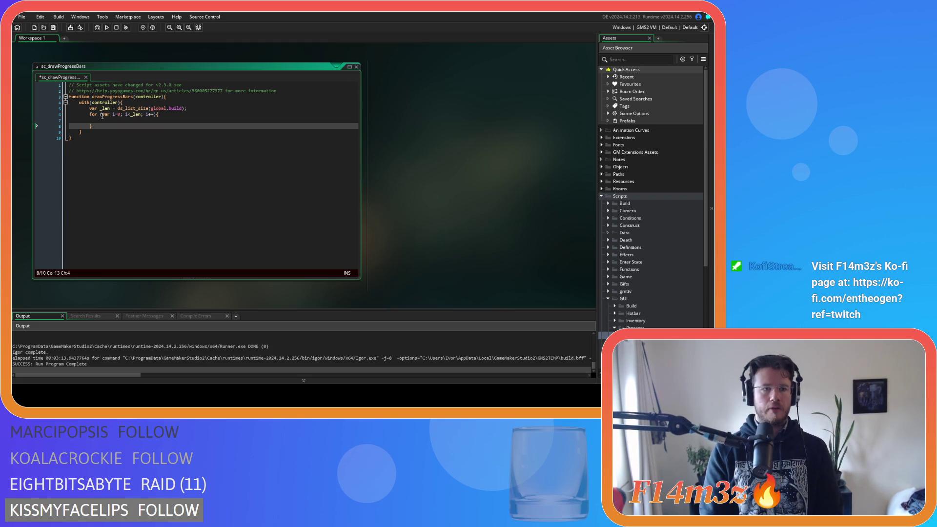
key("Tab")
Inside the loop, start a draw_sprite(sp_portrait,0,0,) call.
type("dRaw_spr")
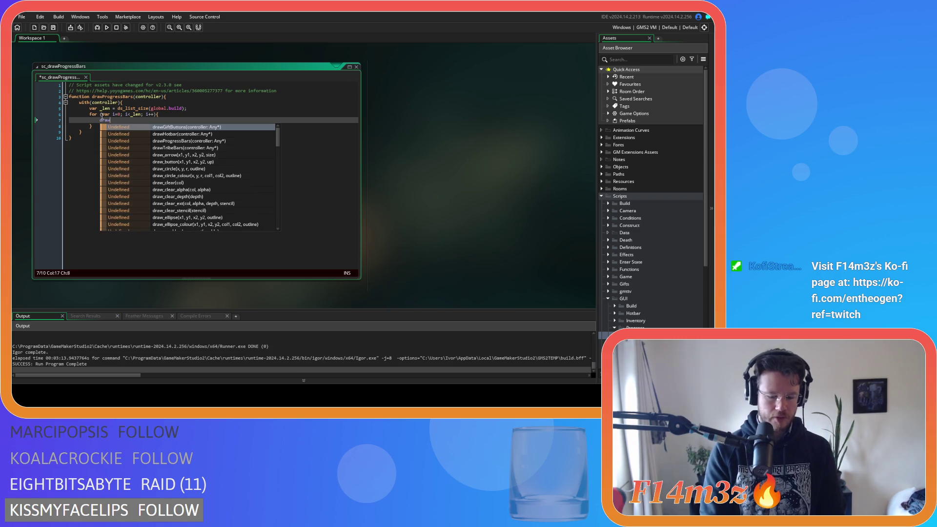
key("Return")
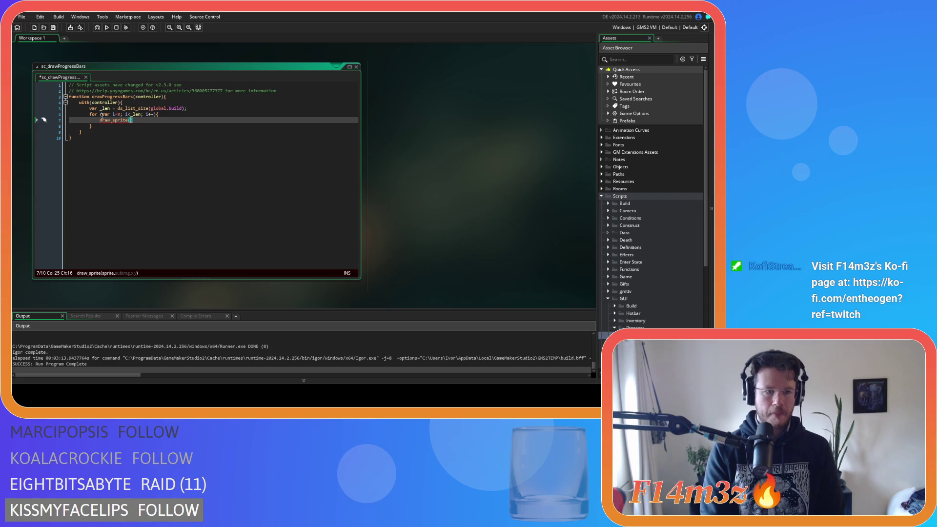
type("sp_")
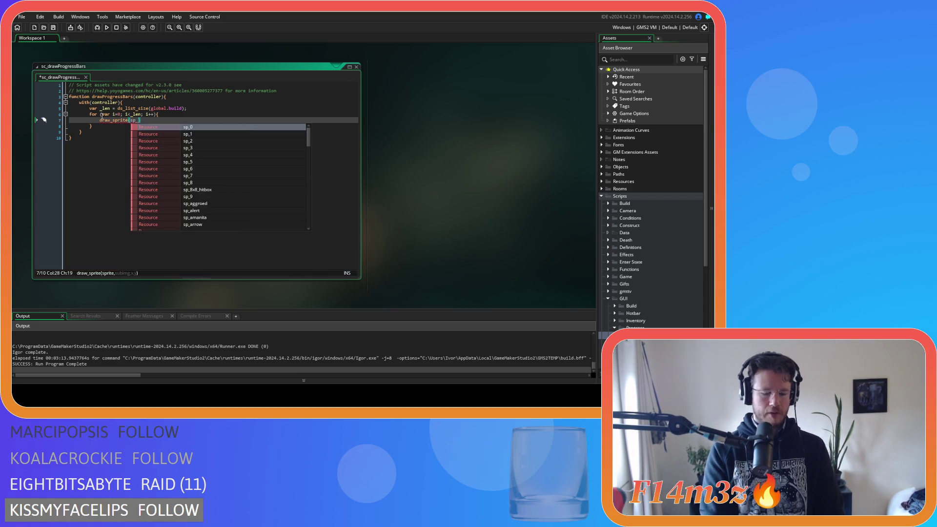
type("port")
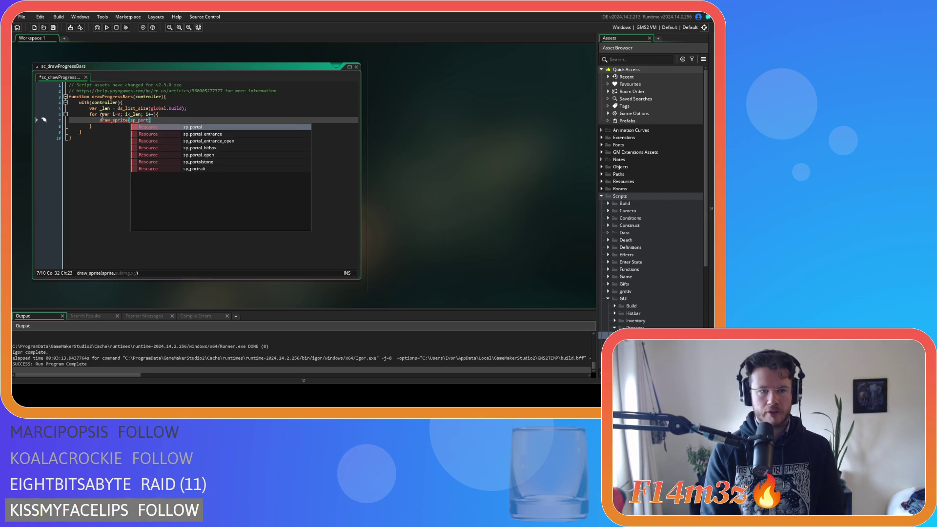
key("Down")
key("Down")
key("Down")
key("Return")
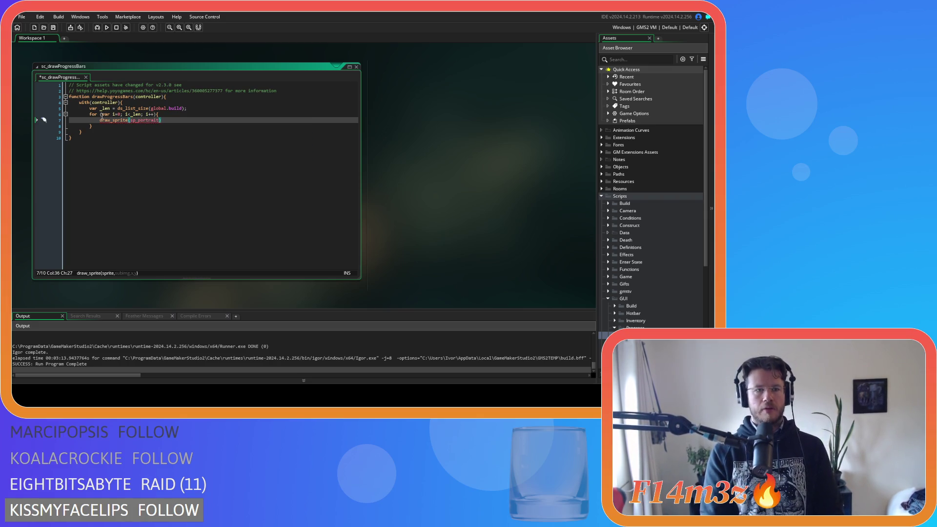
type(",0,")
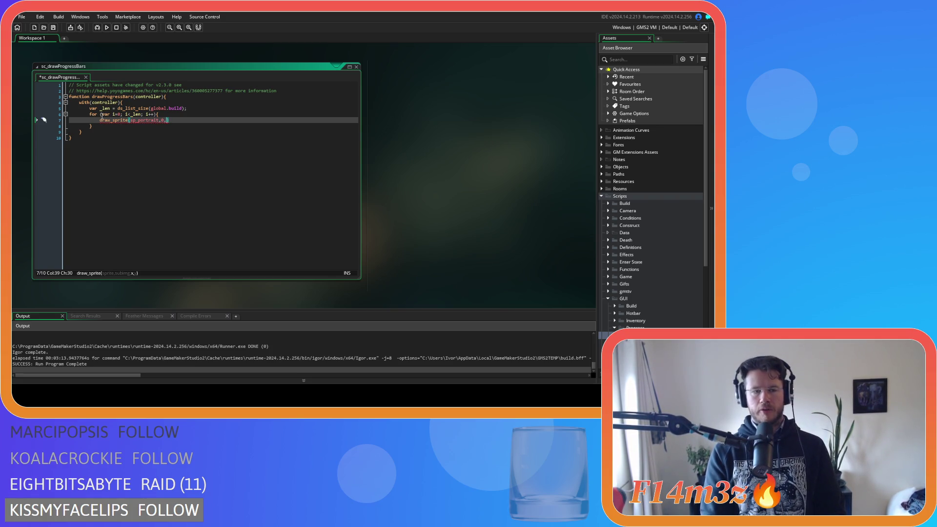
type("0,")
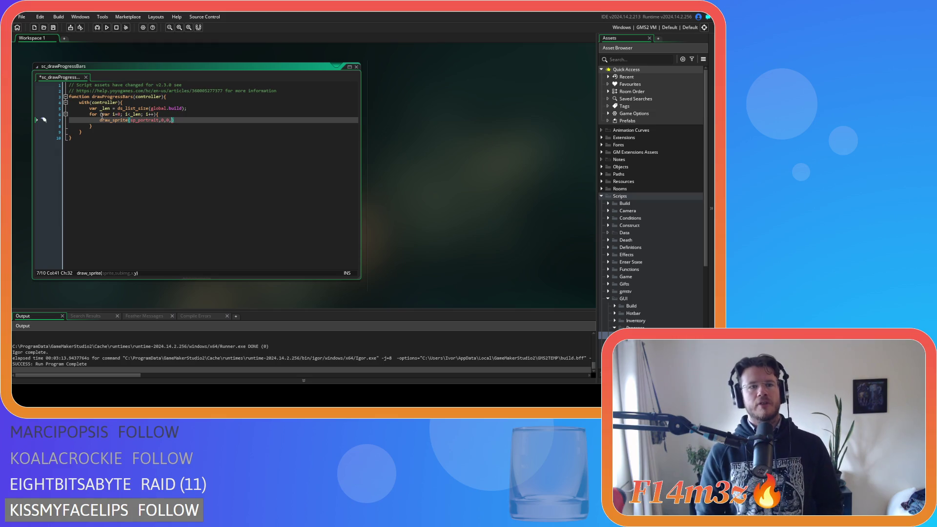
left_click(188, 108)
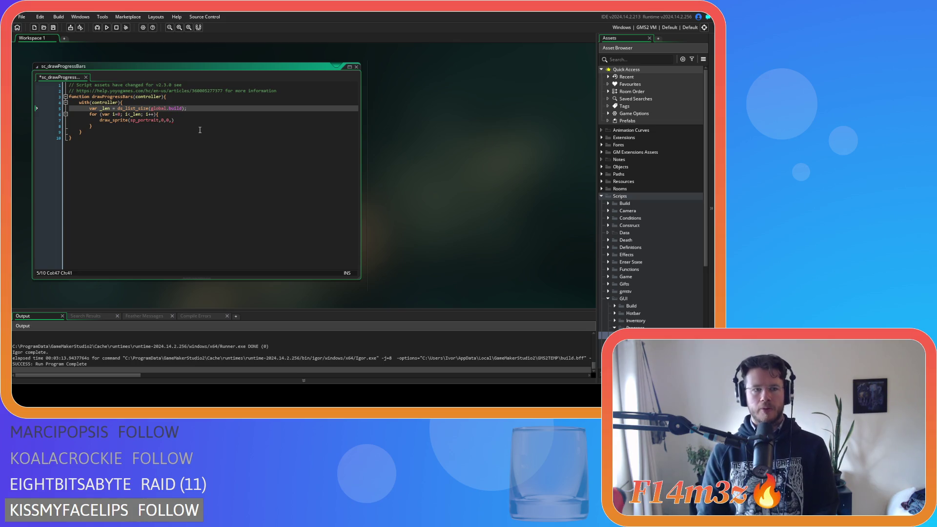
Declare var _guiH = display_get_gui_height() above the _len line.
key("Home")
key("Return")
key("Up")
type("v")
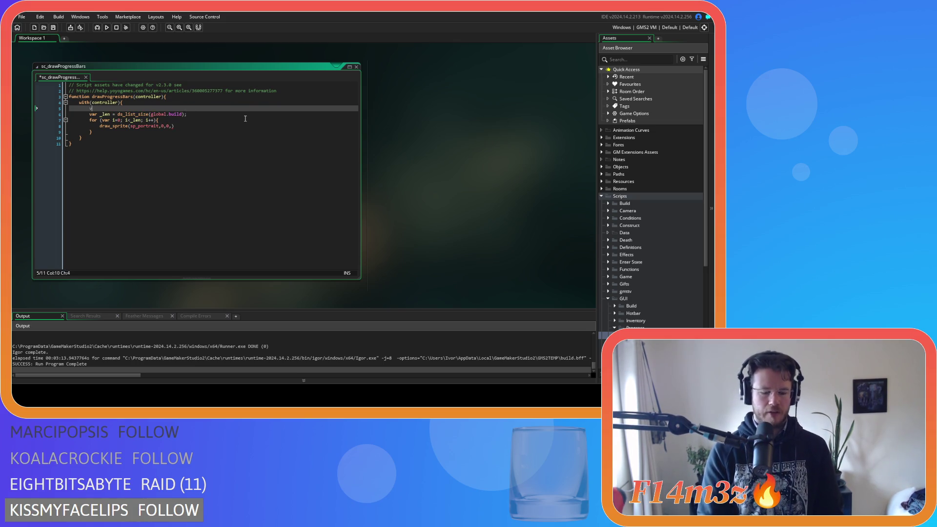
type("ar _g")
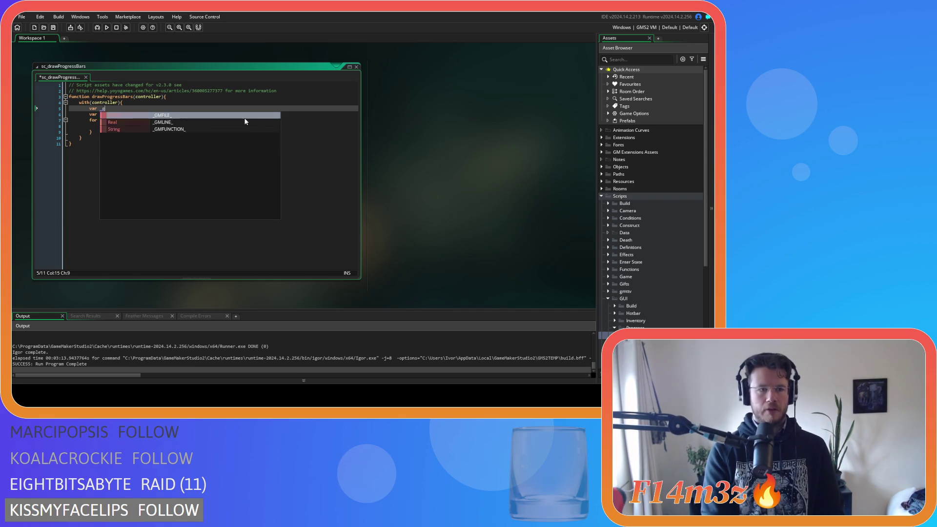
type("uiH =")
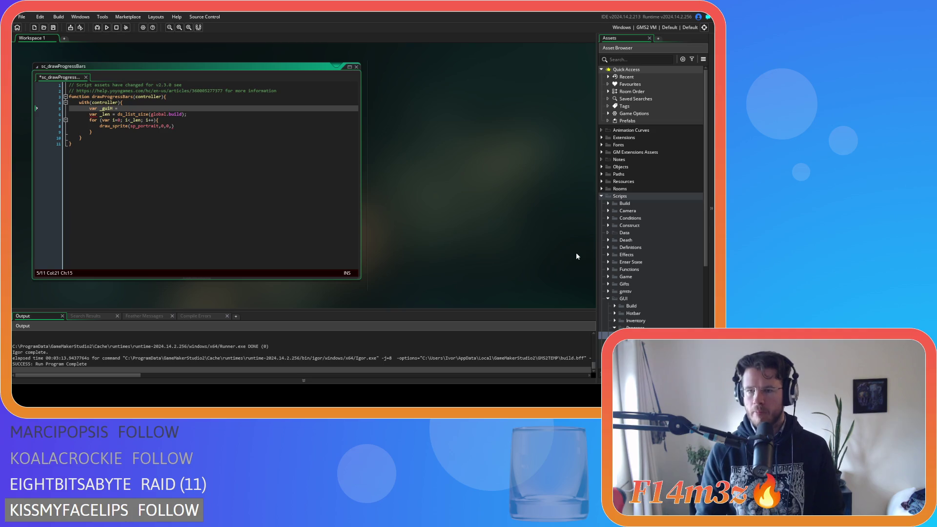
type("gui")
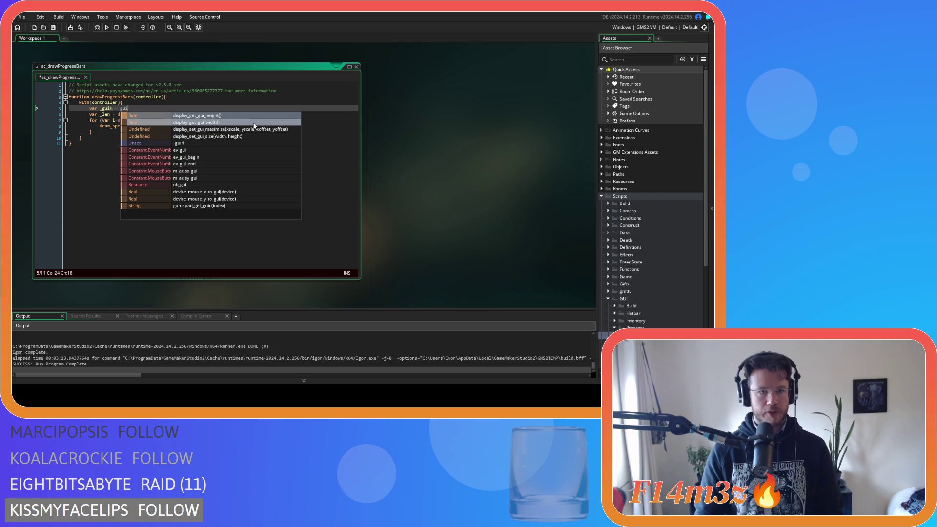
left_click(250, 117)
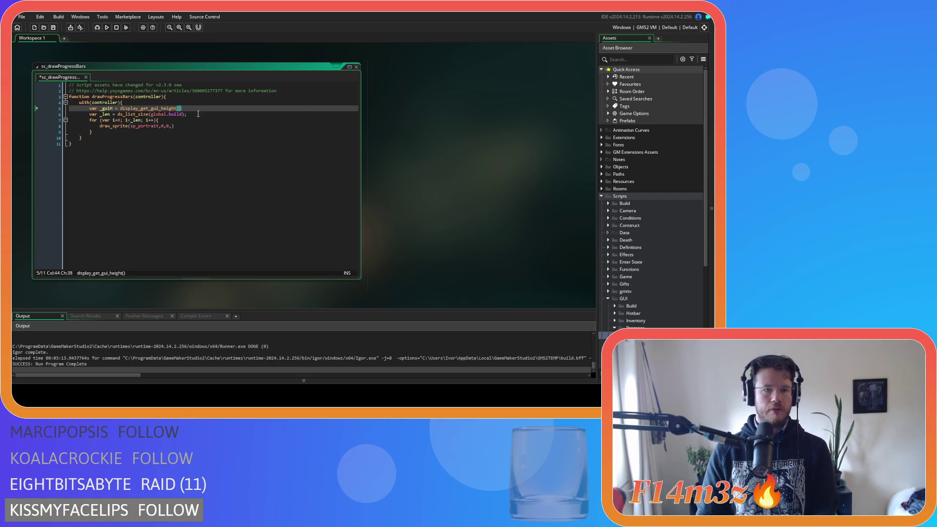
type(";")
Set the portrait's y to (_guiH/4)*i, save, and duplicate the draw_sprite line.
left_click(171, 125)
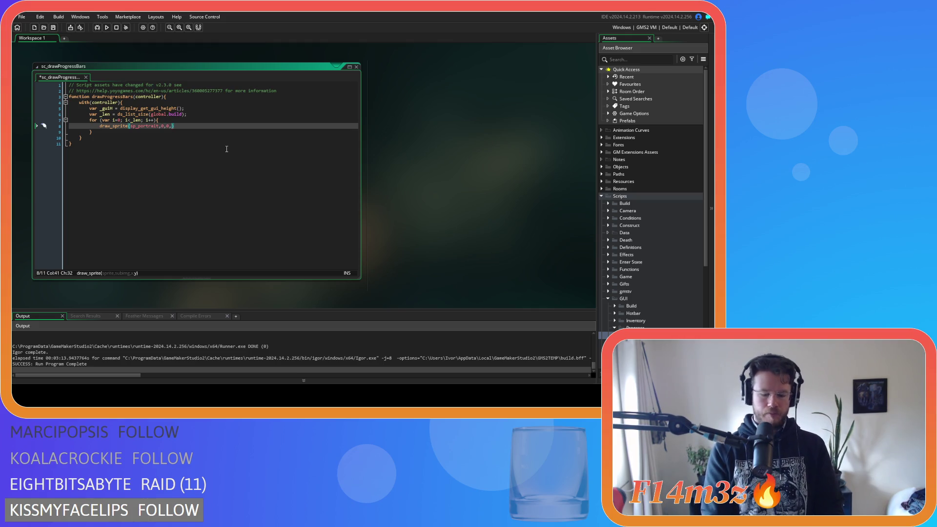
type("_")
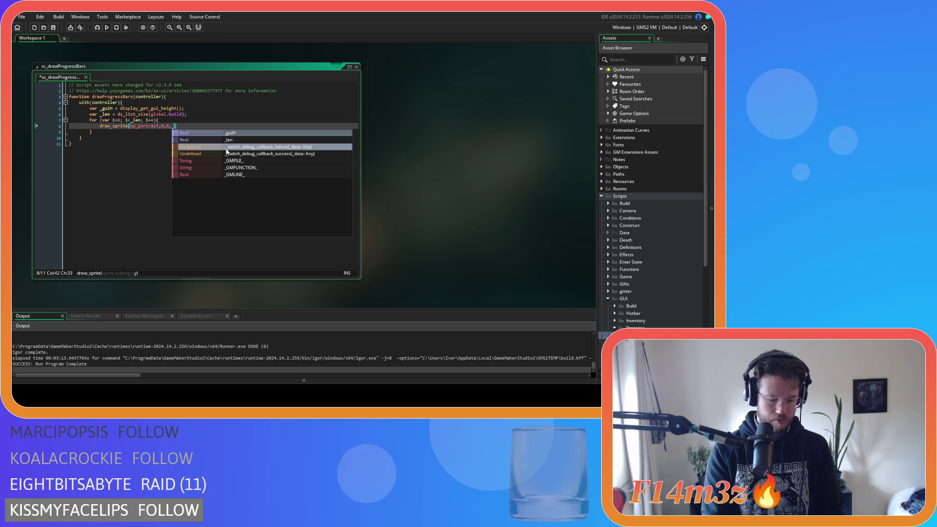
type("gui")
key("Return")
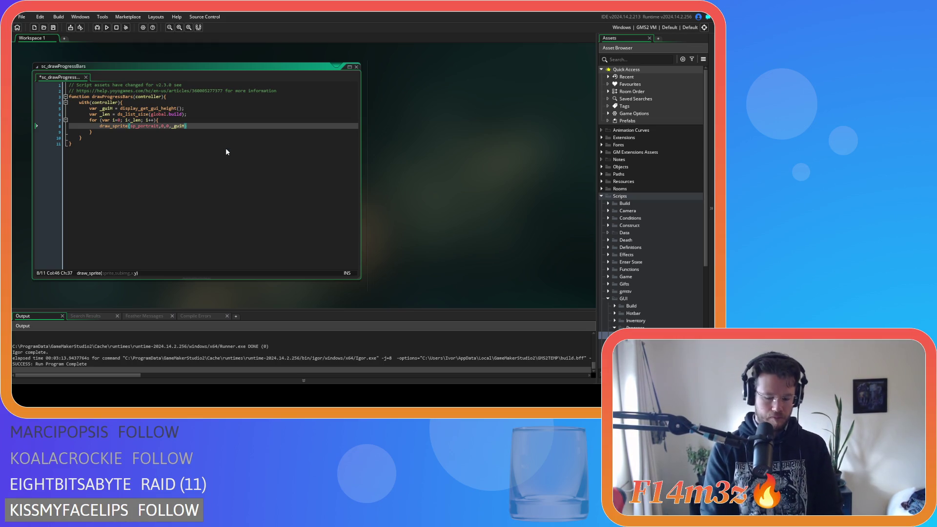
type("/4")
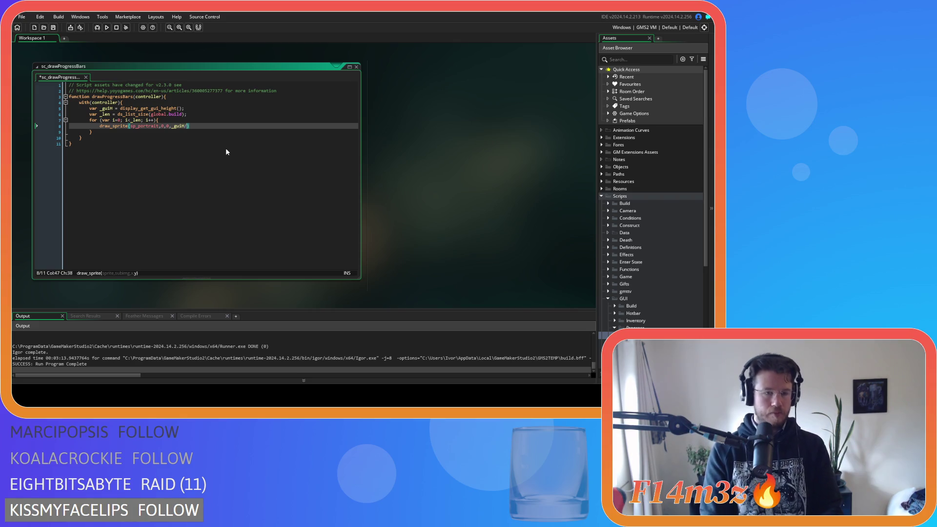
type(")")
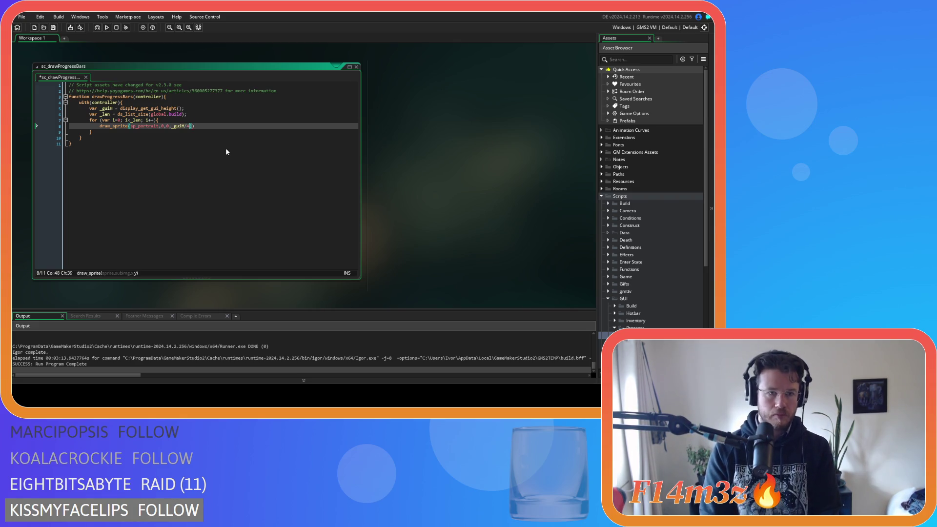
type("(")
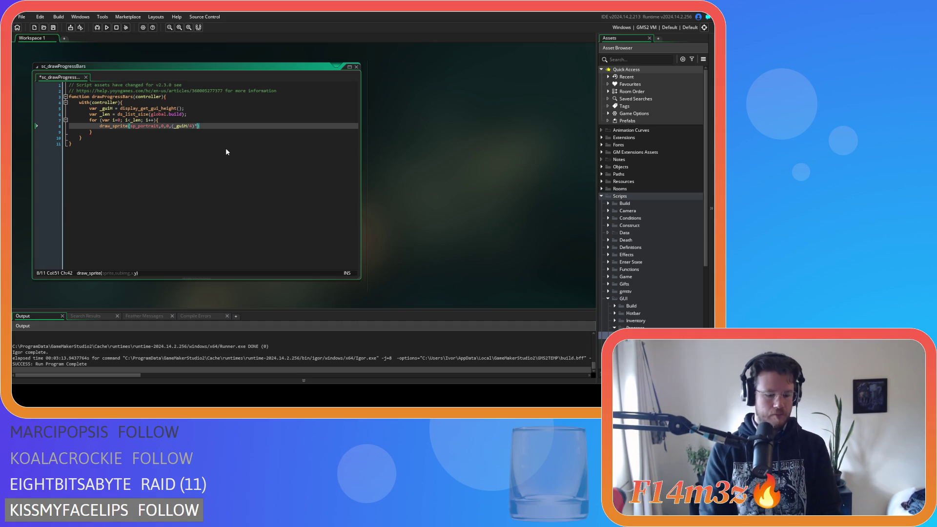
key("Right")
key("ctrl+s")
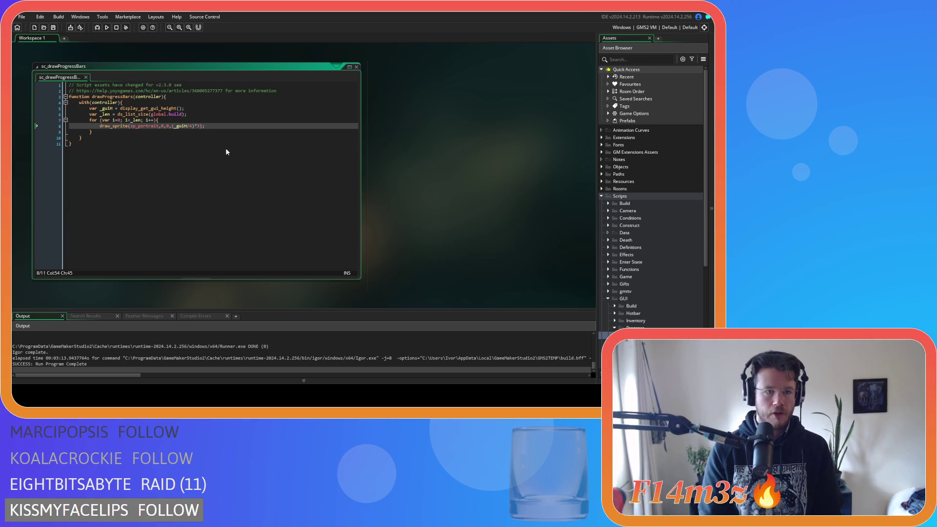
key("ctrl+d")
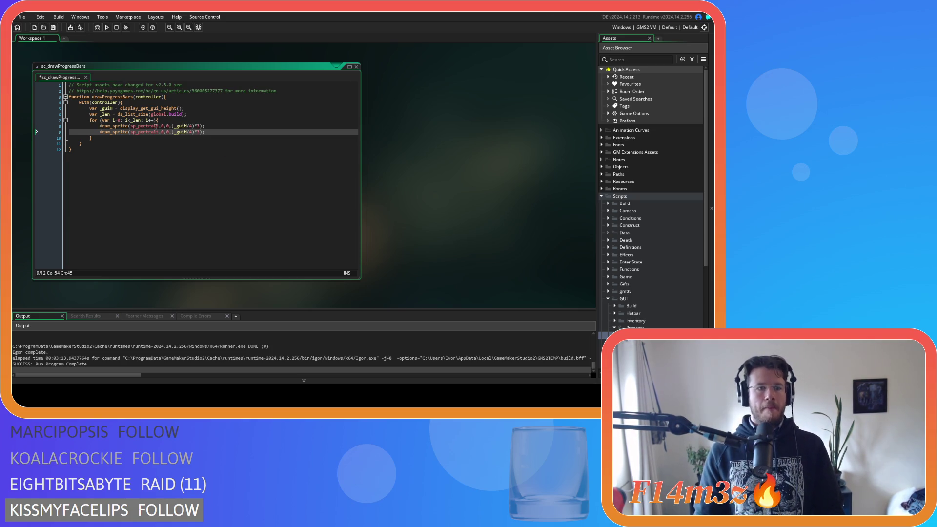
double_click(145, 132)
Make the copied line draw sp_bar_big, adding +24+_offset*i to its y expression.
type("sp_")
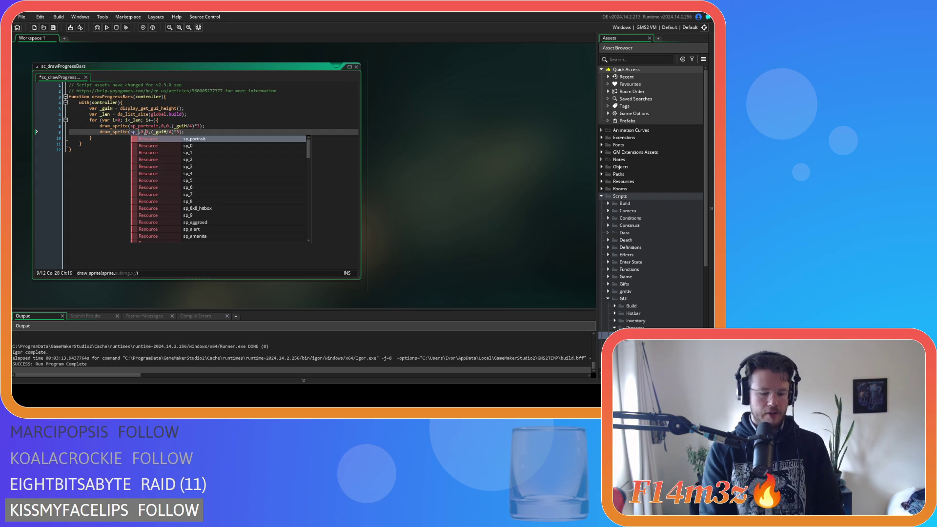
type("bar")
key("Down")
key("Return")
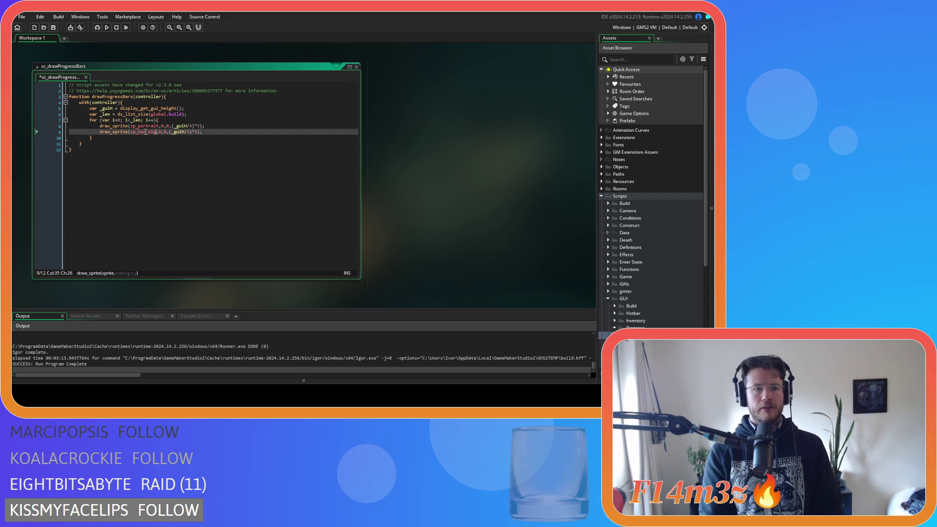
key("Right")
key("Right")
key("Right")
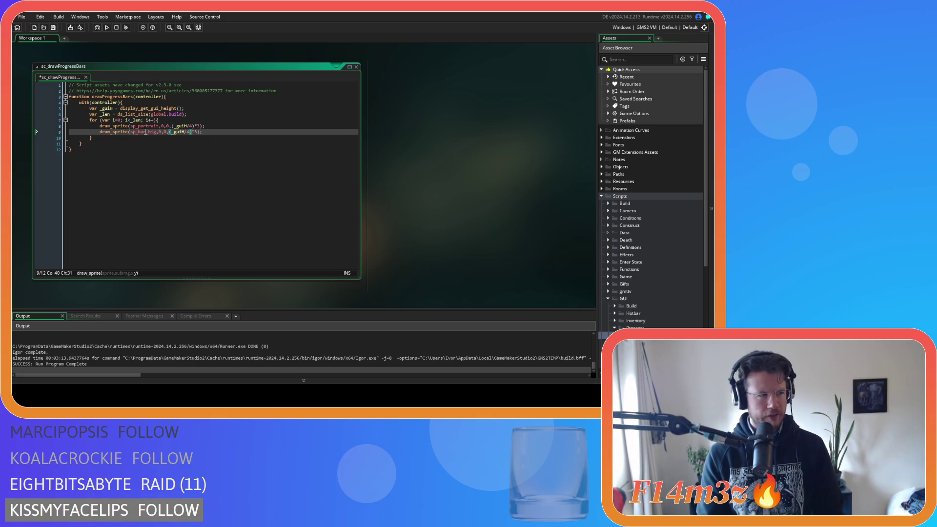
key("Right")
key("Right")
key("Right")
key("Right")
key("Right")
key("Right")
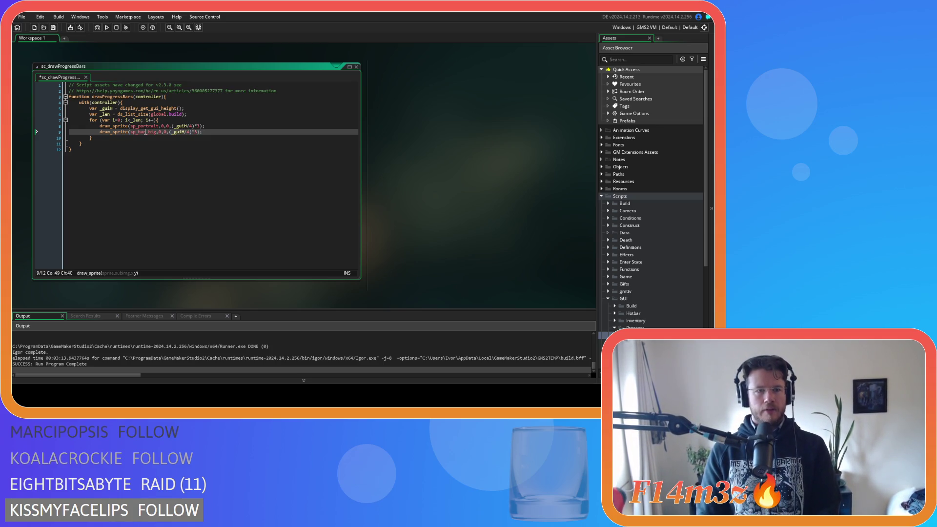
key("Right")
key("Right")
key("Right")
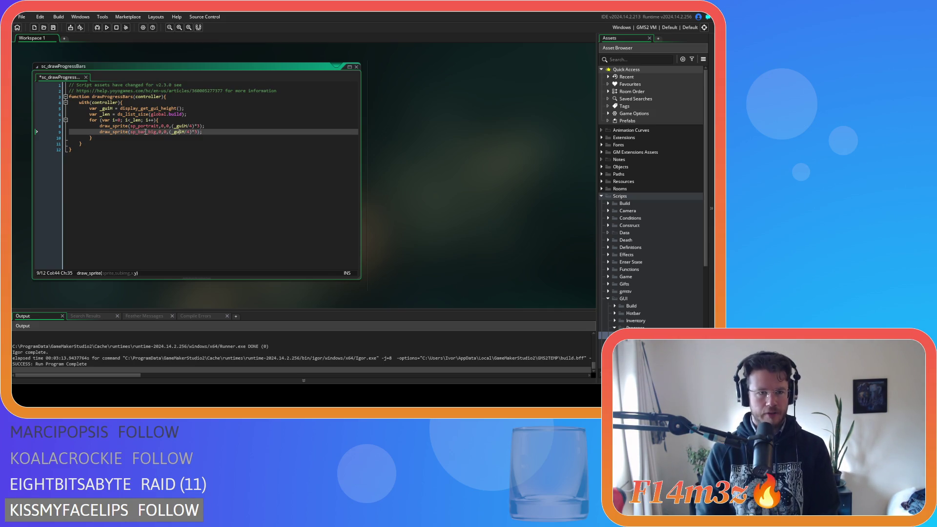
key("BackSpace")
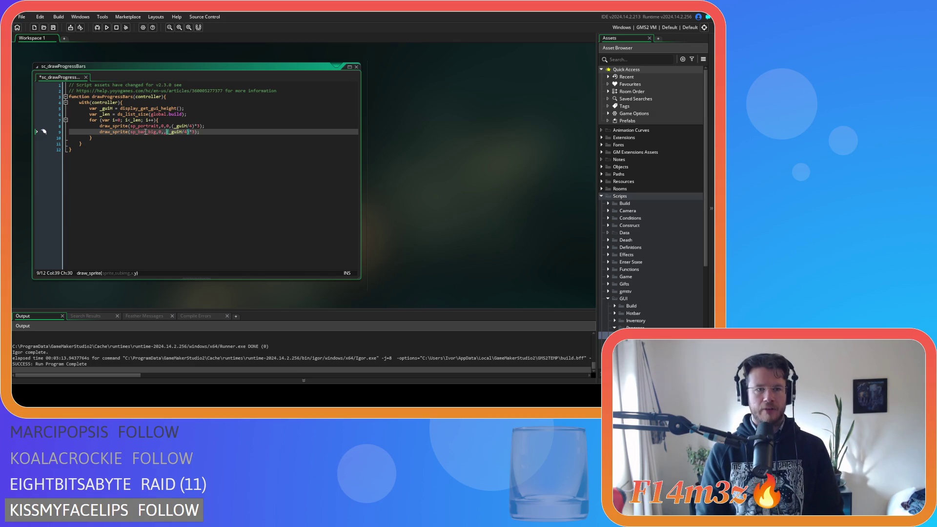
key("Left")
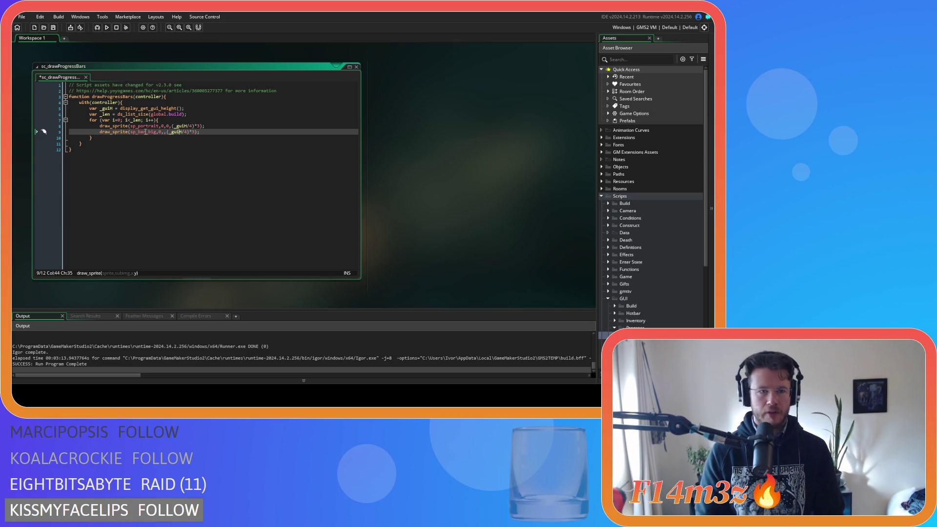
key("Right")
type("+")
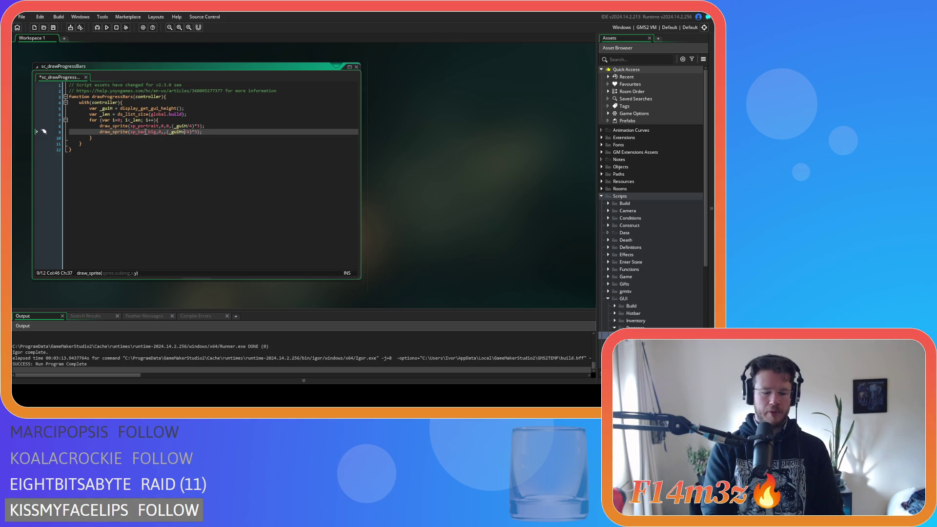
type("24")
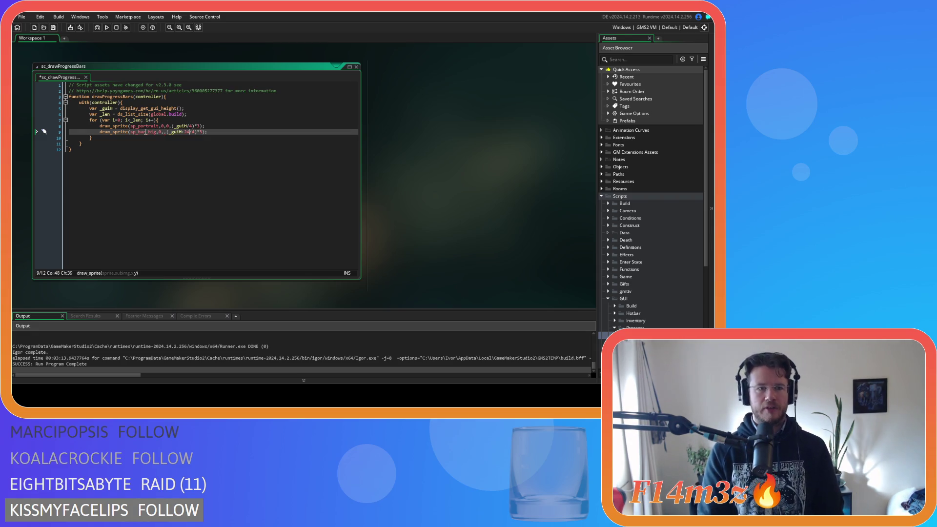
type("+_offse")
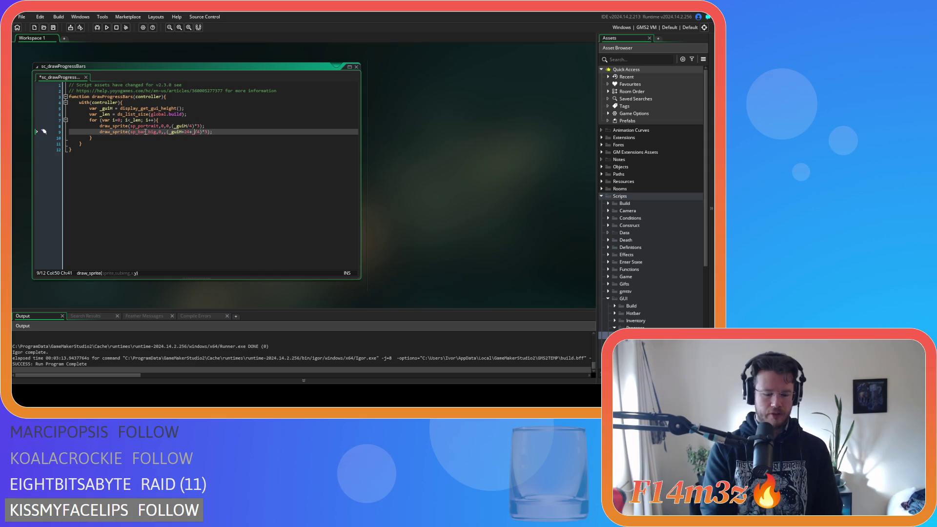
type("t")
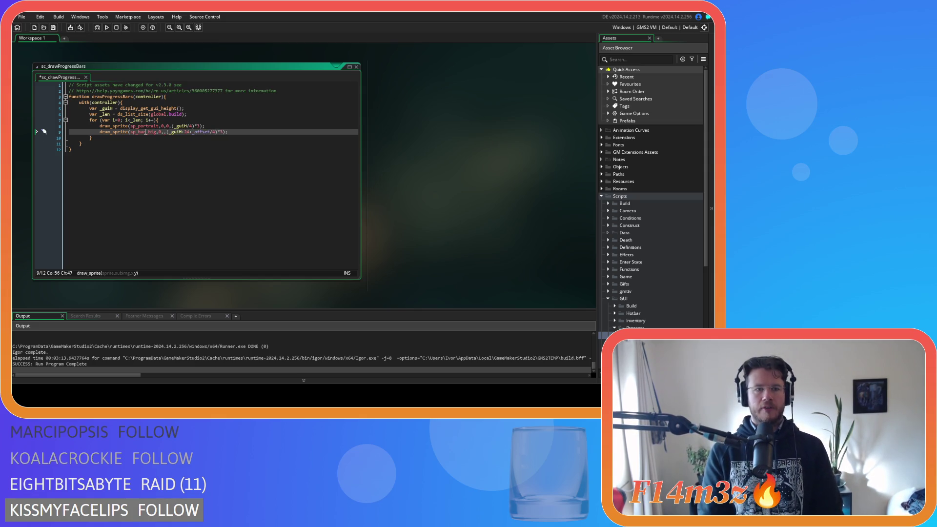
type("*")
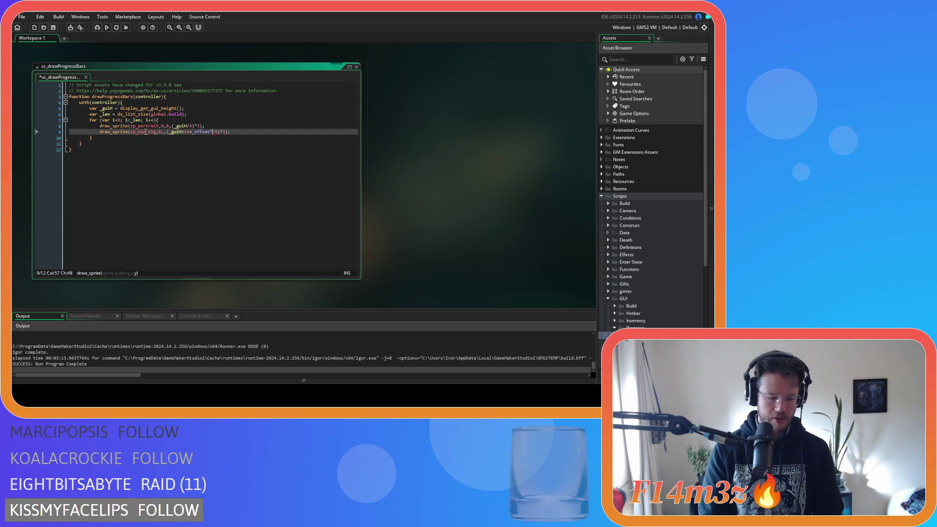
type("i")
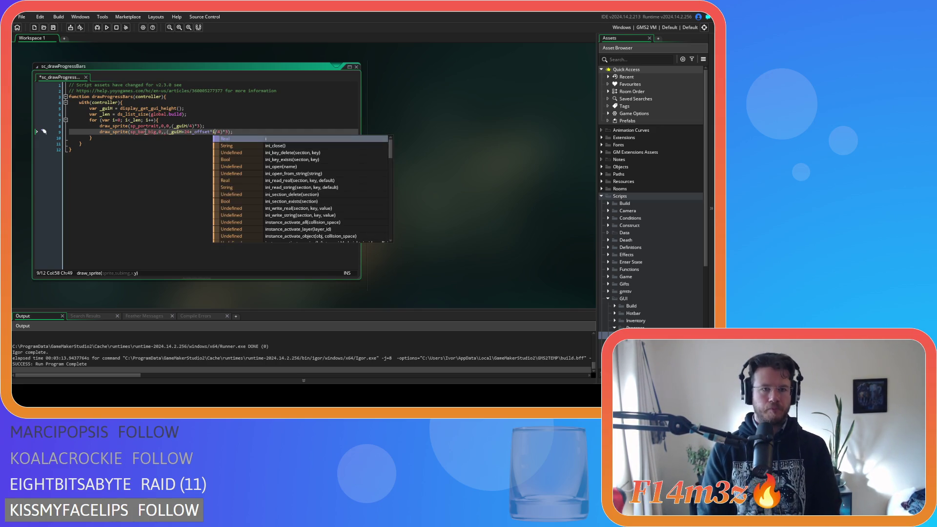
type(")")
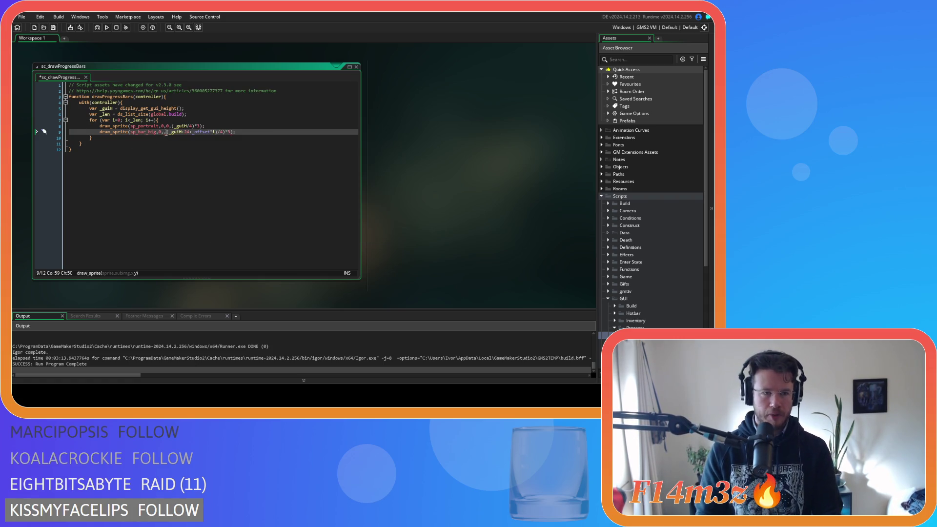
type("(")
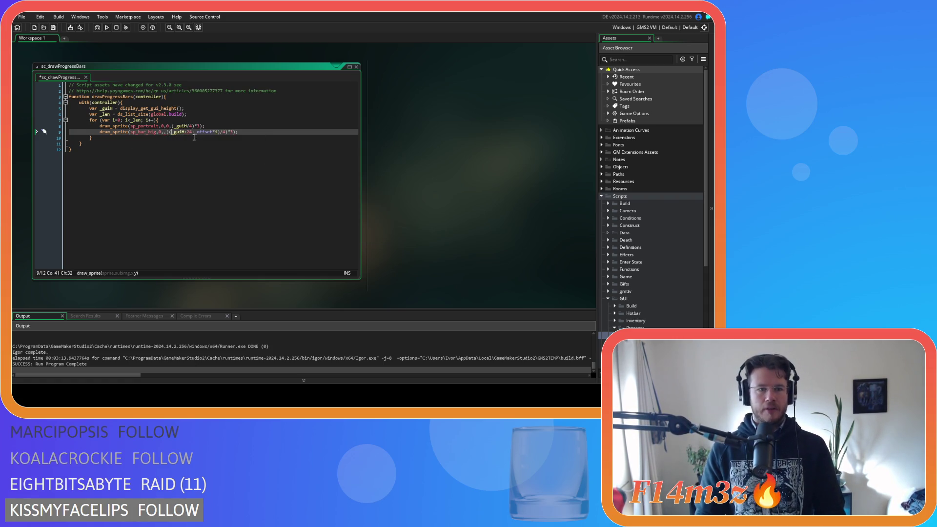
Add the +_offset*i term to the portrait's y and wrap it in parentheses.
left_click_drag(218, 132, 193, 133)
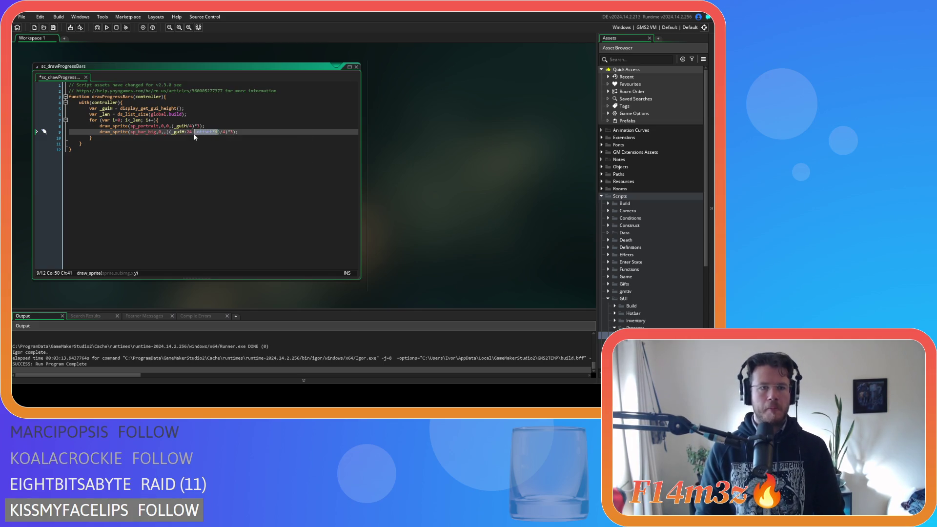
key("ctrl+c")
left_click(189, 126)
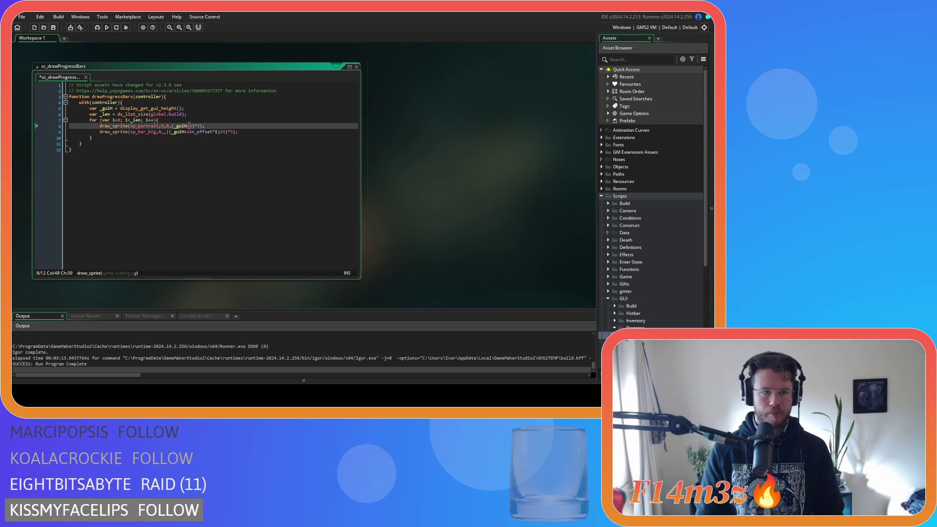
key("ctrl+v")
type(")")
left_click(173, 126)
type("(")
left_click(219, 114)
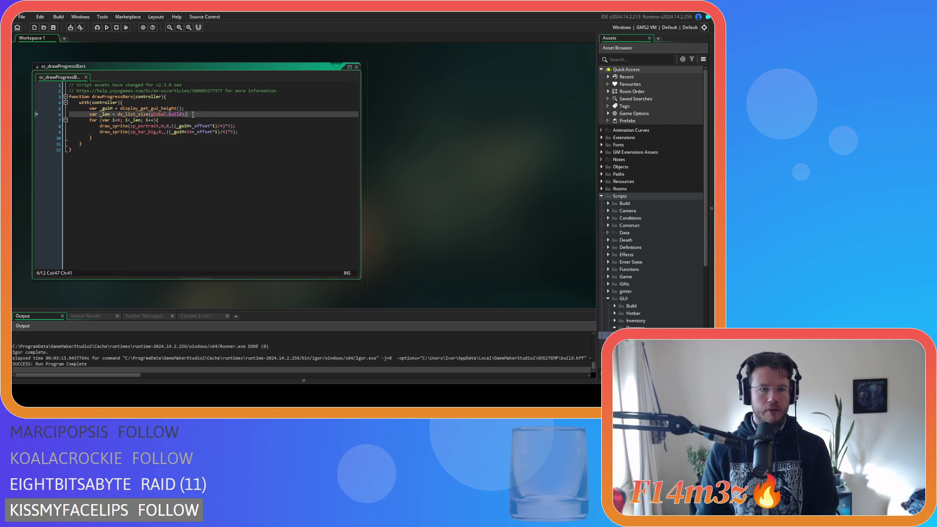
Add an _offset variable set to 48 beneath _len and save.
key("ctrl+d")
left_click(109, 120)
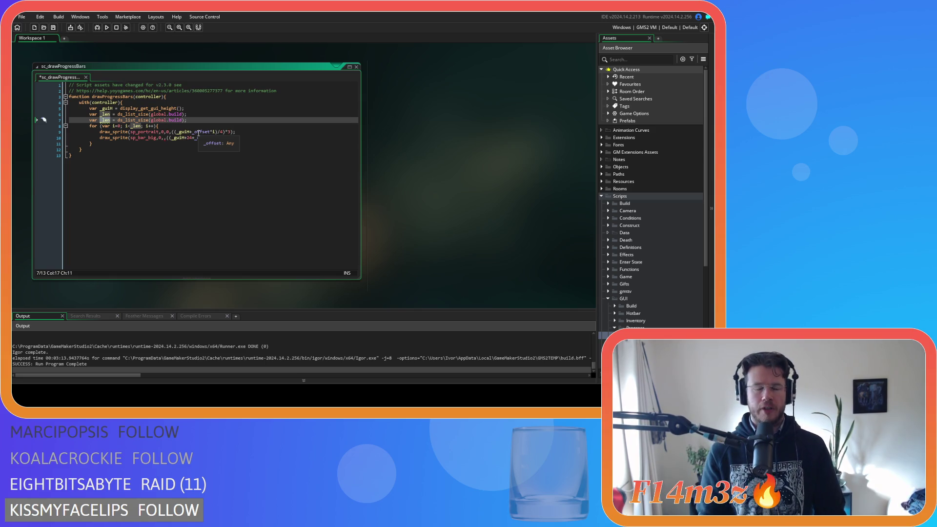
type("_offset")
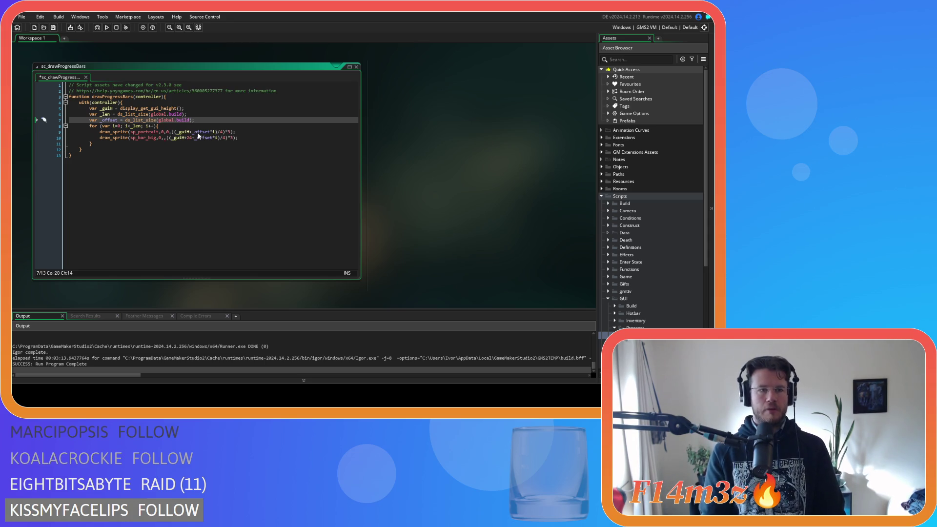
left_click_drag(125, 120, 193, 120)
type("48;")
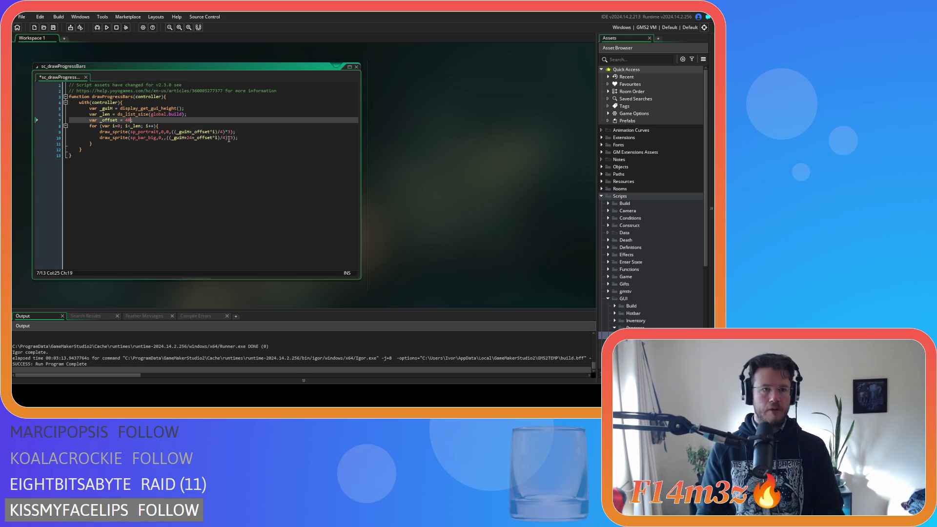
left_click(228, 139)
key("ctrl+s")
Enter 40 as sp_bar_big's x argument and save.
left_click(215, 126)
left_click(200, 155)
left_click(163, 139)
key("Right")
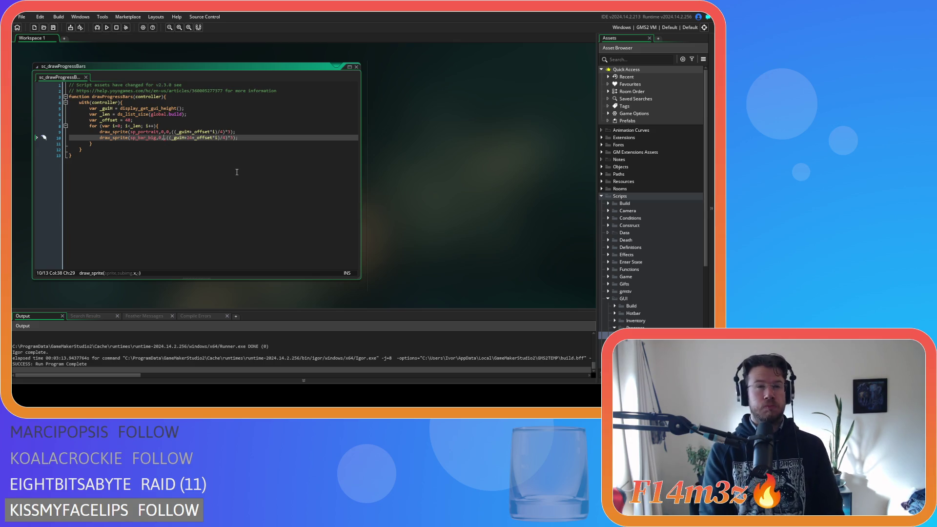
type("4")
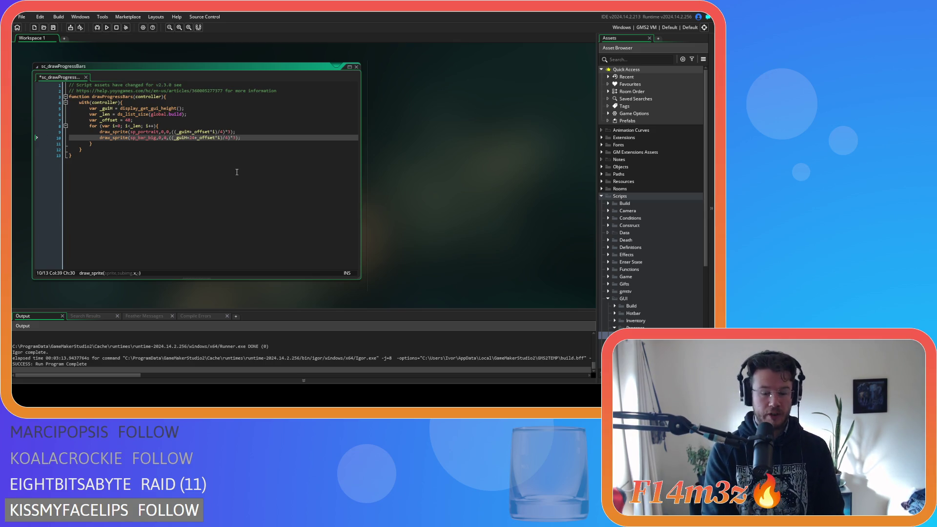
type("0")
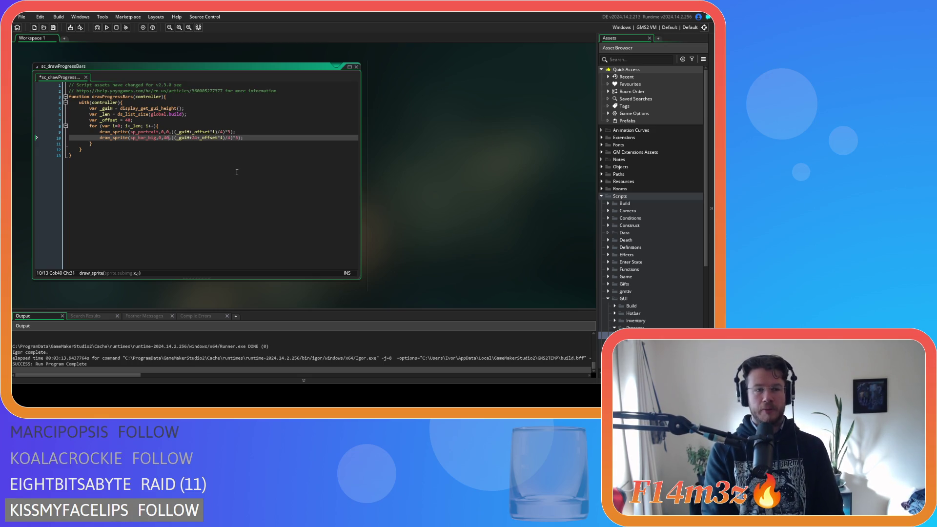
key("ctrl+s")
Duplicate the big bar call into a third line drawing sp_bar_small with its own x value.
key("End")
key("ctrl+d")
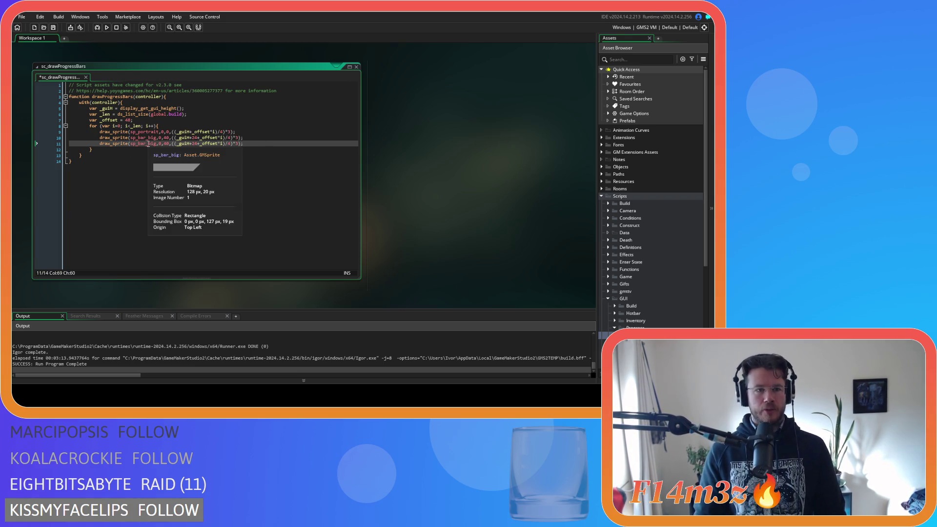
double_click(152, 144)
type("small")
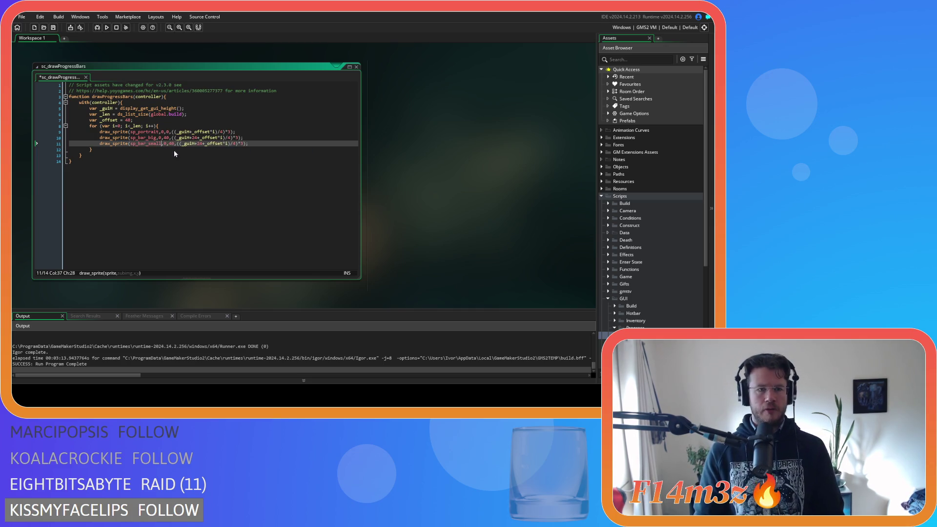
double_click(170, 143)
type("40")
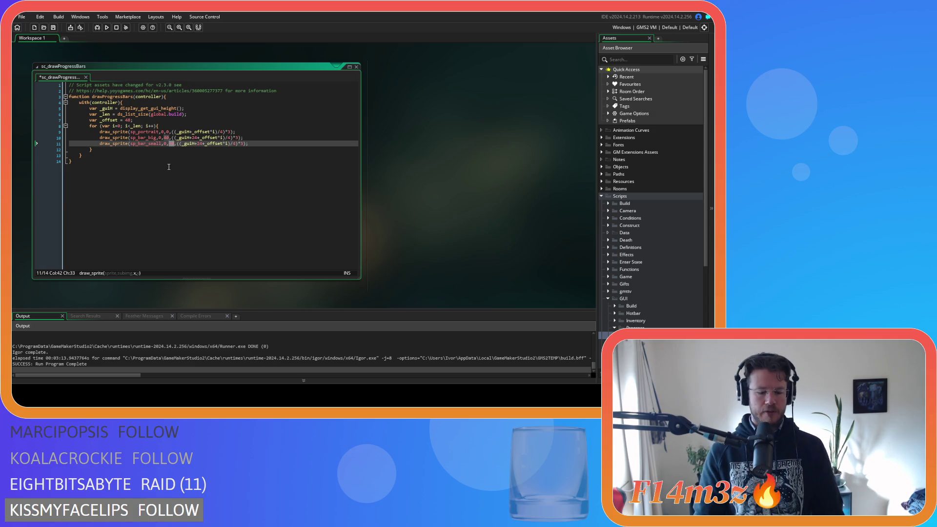
type("32")
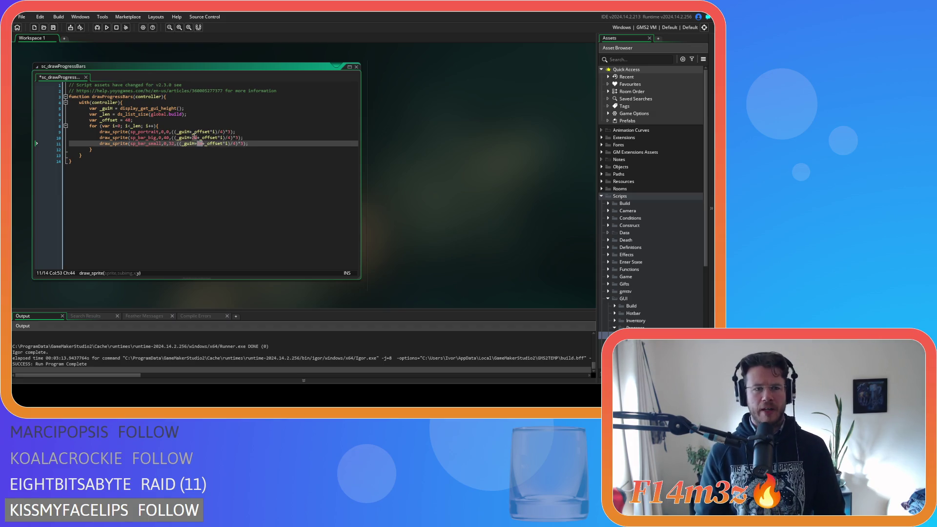
Change the big bar's y offset to 14 and the small bar's to 34, then save.
double_click(197, 138)
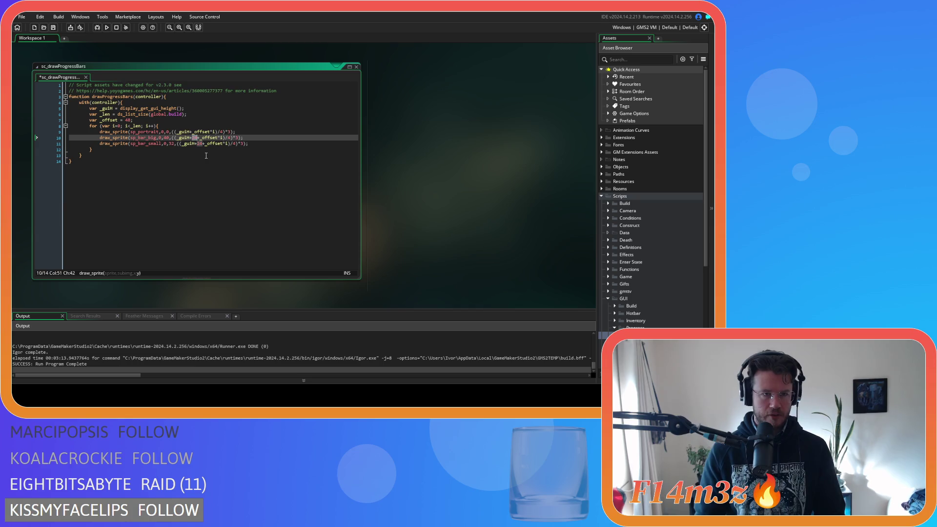
type("14")
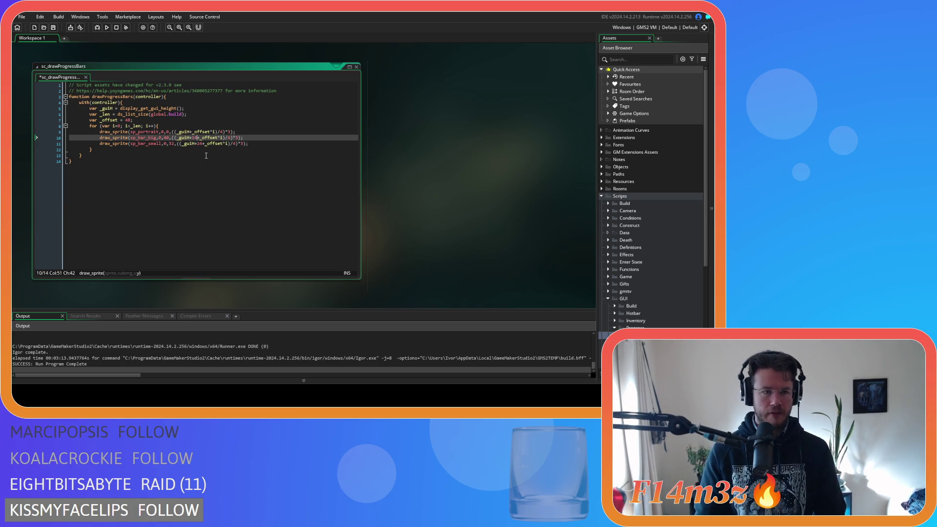
double_click(200, 144)
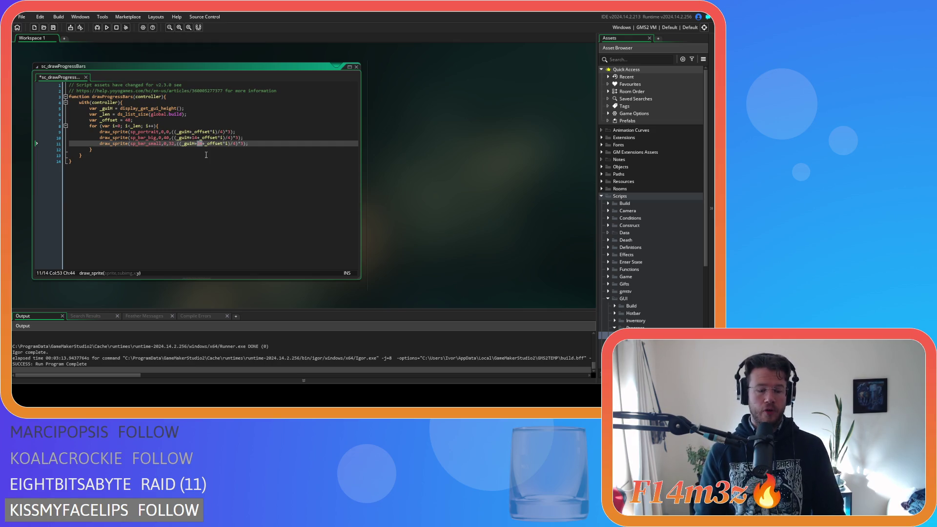
key("ctrl+s")
Test-run the game, stop the build, and expand the Objects > Game folder.
left_click(272, 148)
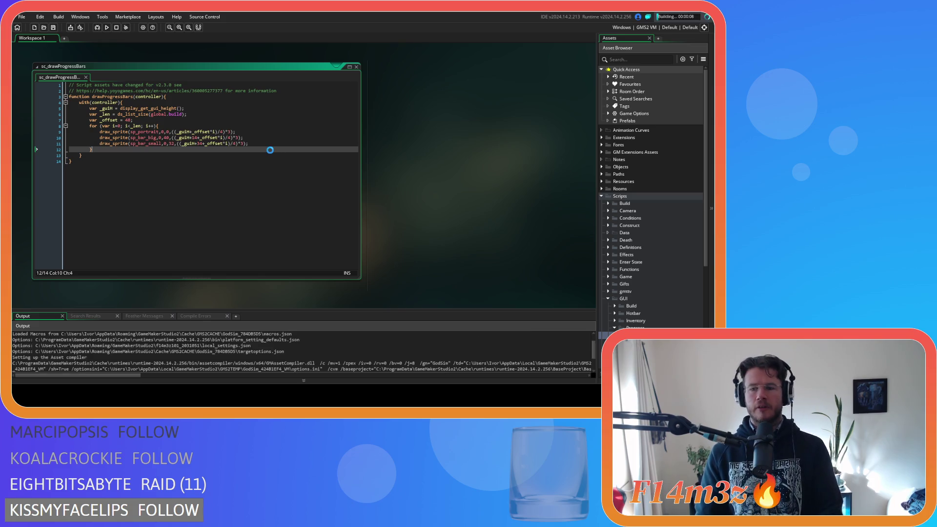
left_click(123, 27)
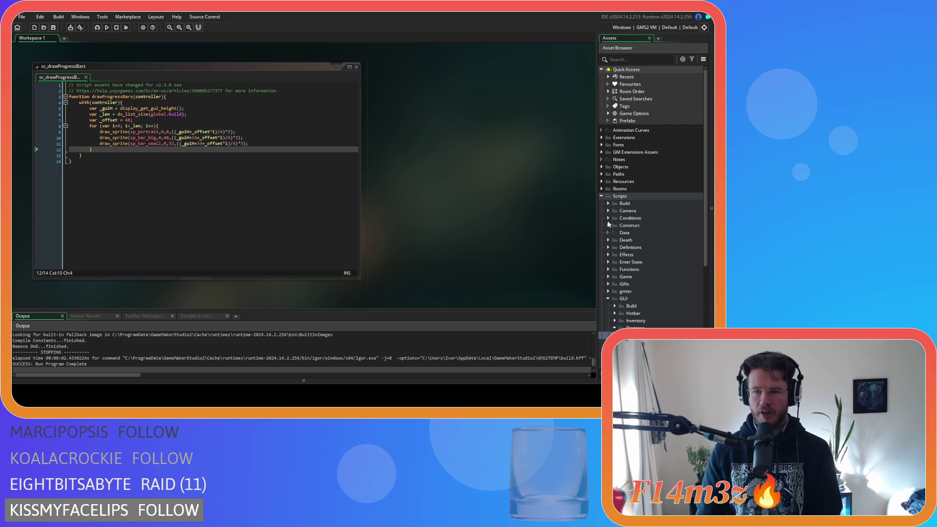
left_click(608, 269)
left_click(608, 270)
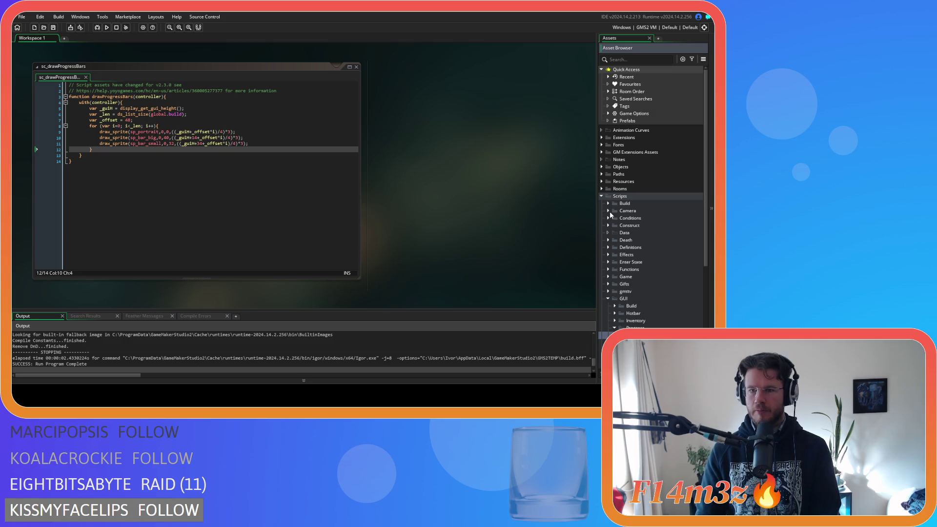
left_click(601, 167)
left_click(608, 203)
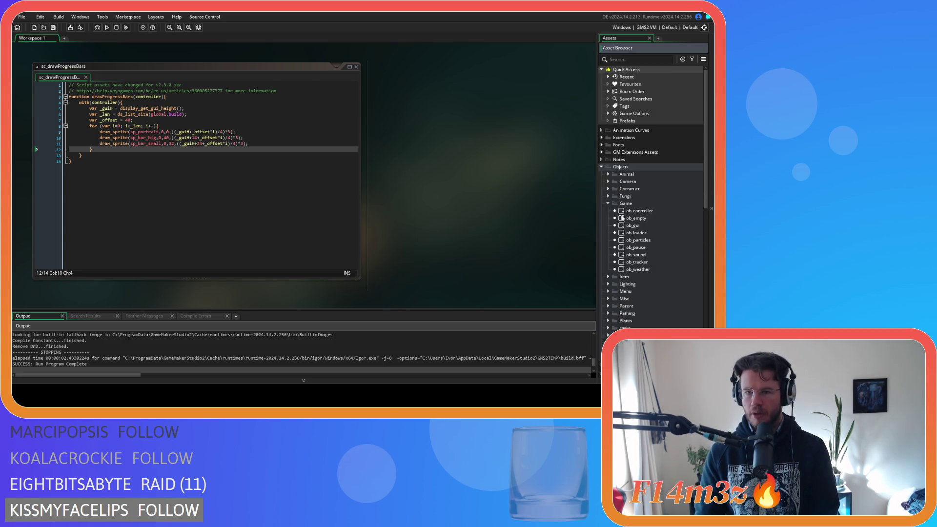
Check ob_gui's Draw GUI event, run the game to view the bars, then quit.
double_click(630, 225)
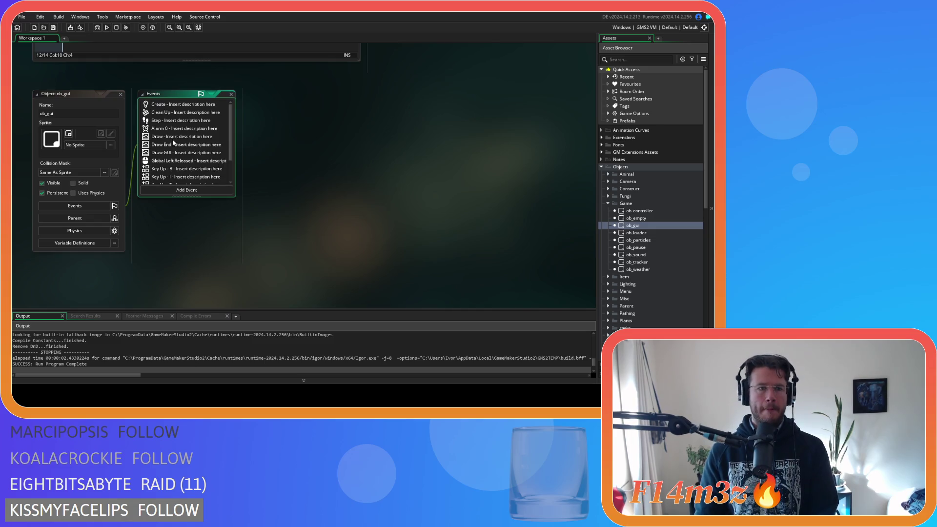
left_click(175, 152)
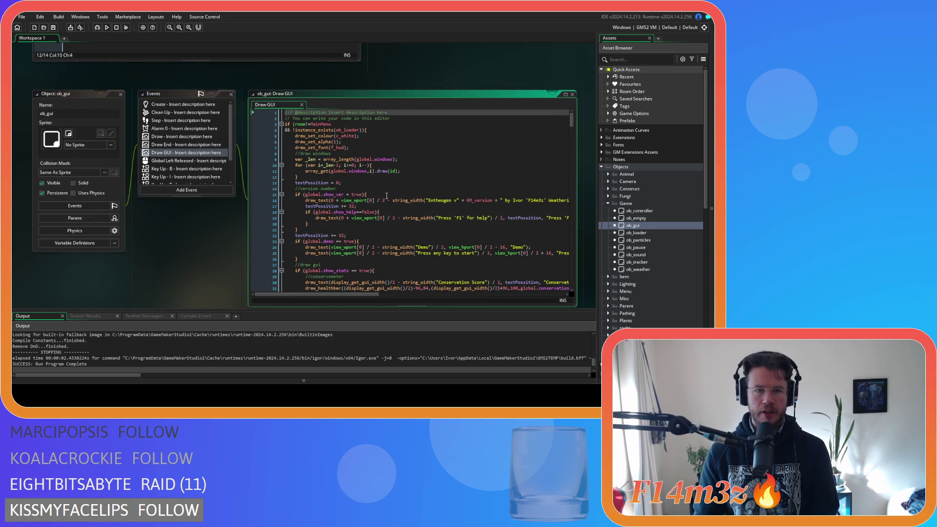
left_click(389, 178)
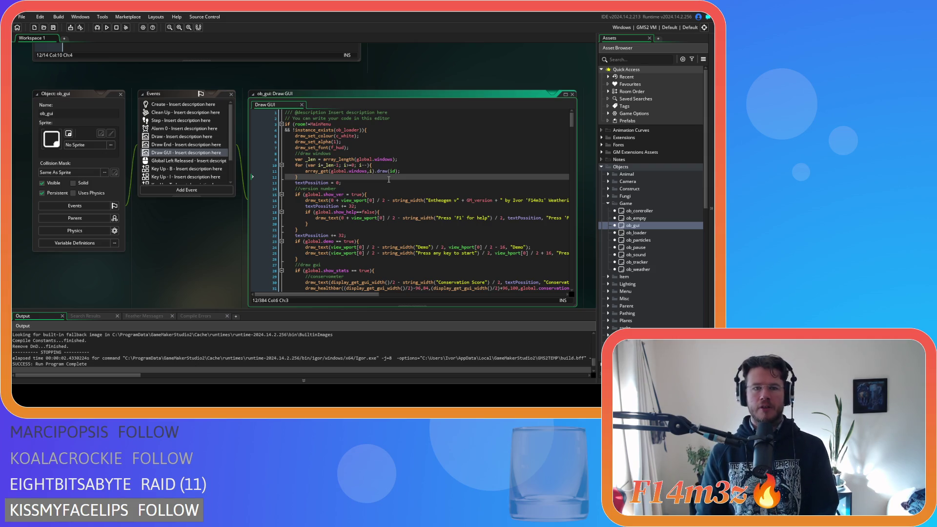
left_click(379, 147)
key("Escape")
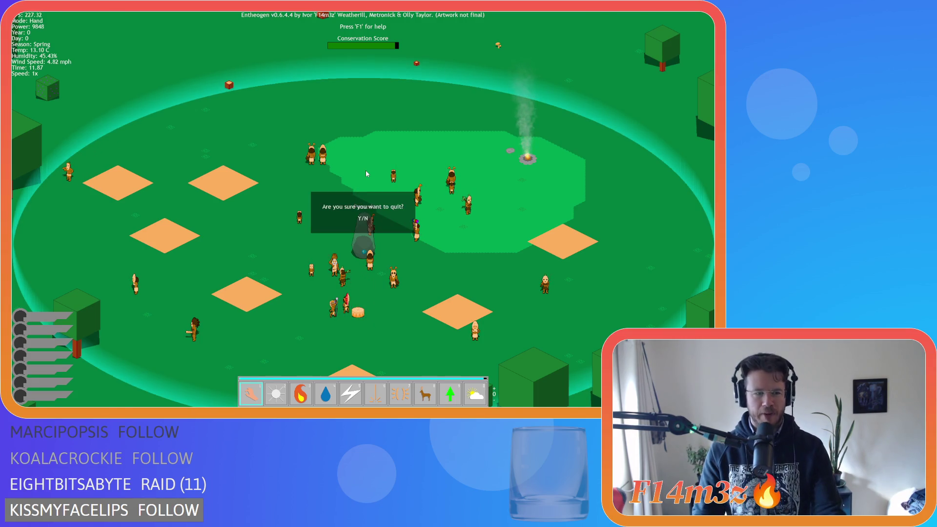
key("y")
key("Escape")
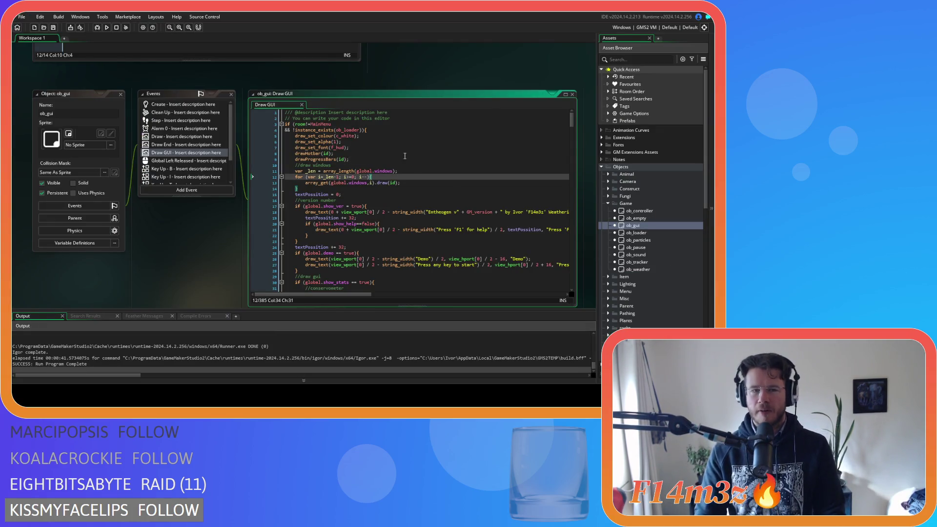
scroll(116, 223, "up", 5)
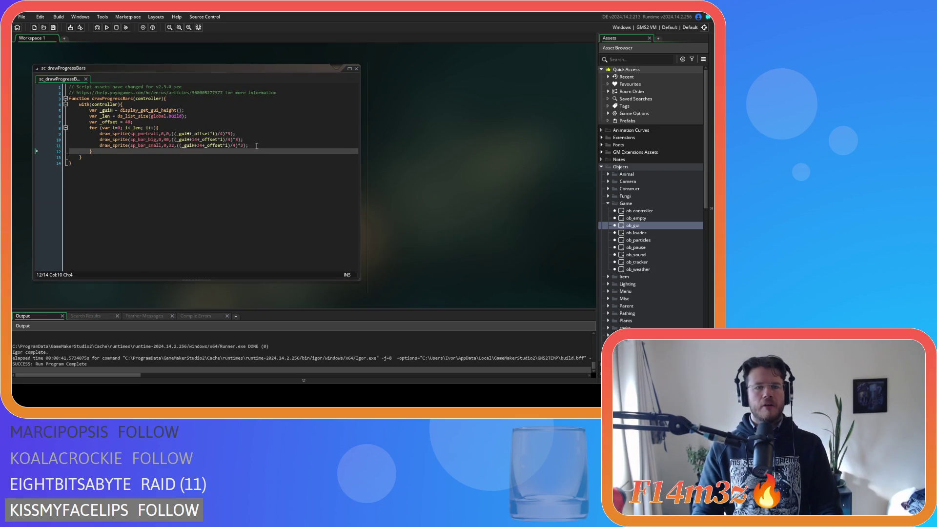
Move the big and small bar draw lines above the sp_portrait draw line.
left_click_drag(257, 146, 100, 139)
key("BackSpace")
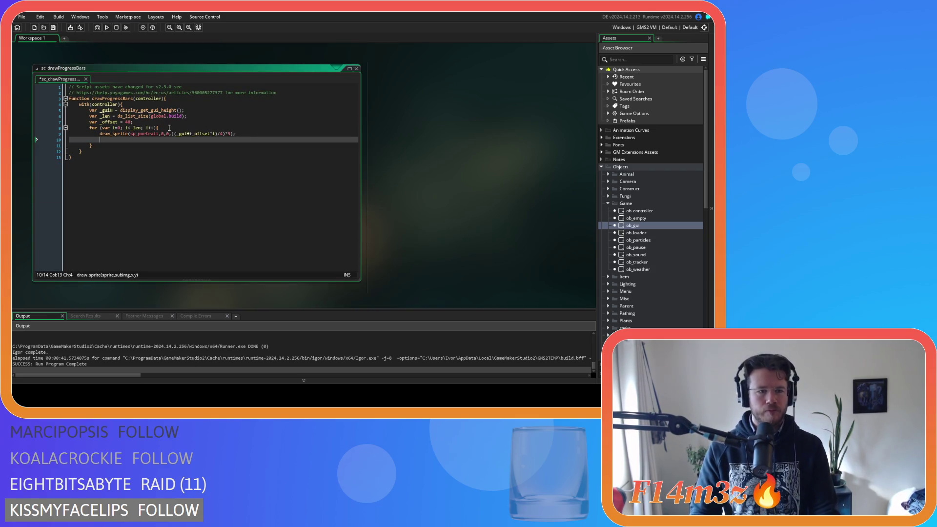
key("BackSpace")
key("alt+Up")
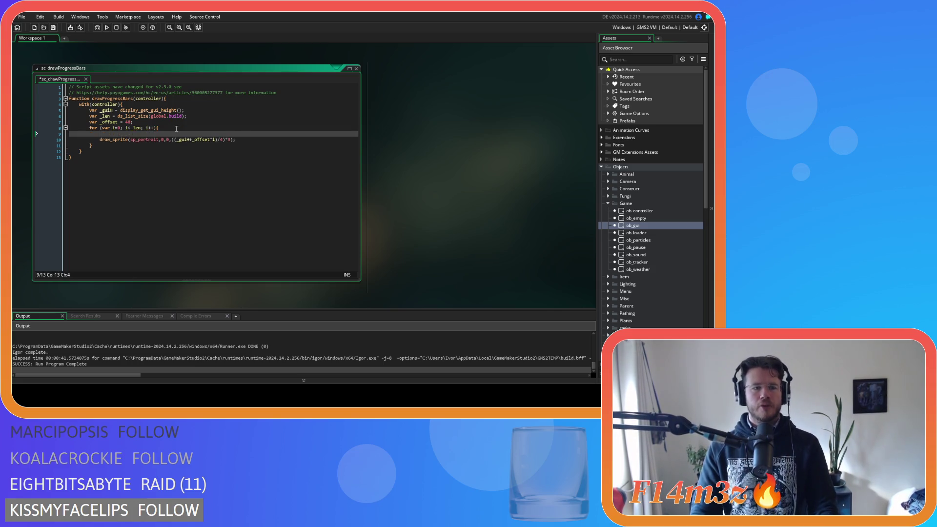
key("ctrl+v")
Put the sp_bar_small line above sp_bar_big and save the script.
left_click_drag(254, 138, 100, 139)
key("BackSpace")
key("shift+Home")
key("BackSpace")
key("ctrl+z")
key("ctrl+z")
key("alt+Up")
left_click(254, 140)
key("ctrl+s")
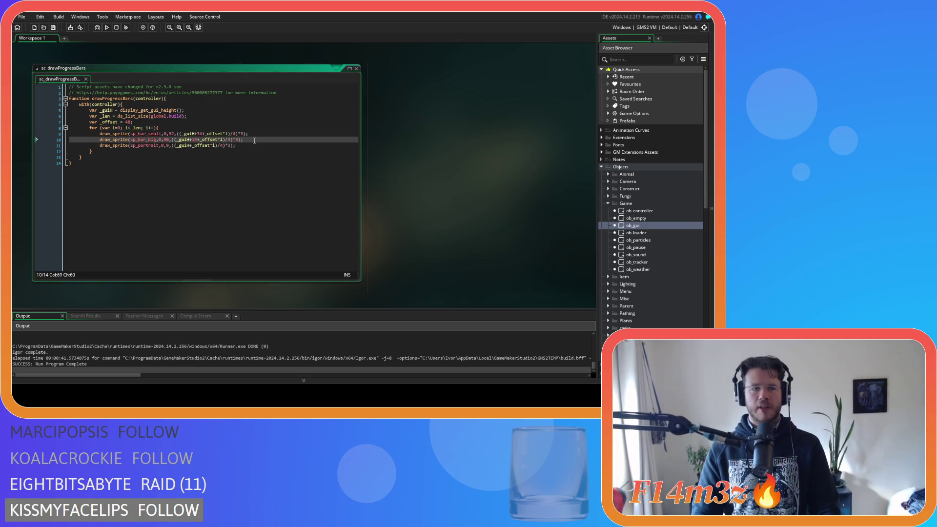
Expand Sprites > UI > Bars in the Asset Browser and open sp_portrait.
left_click(252, 145)
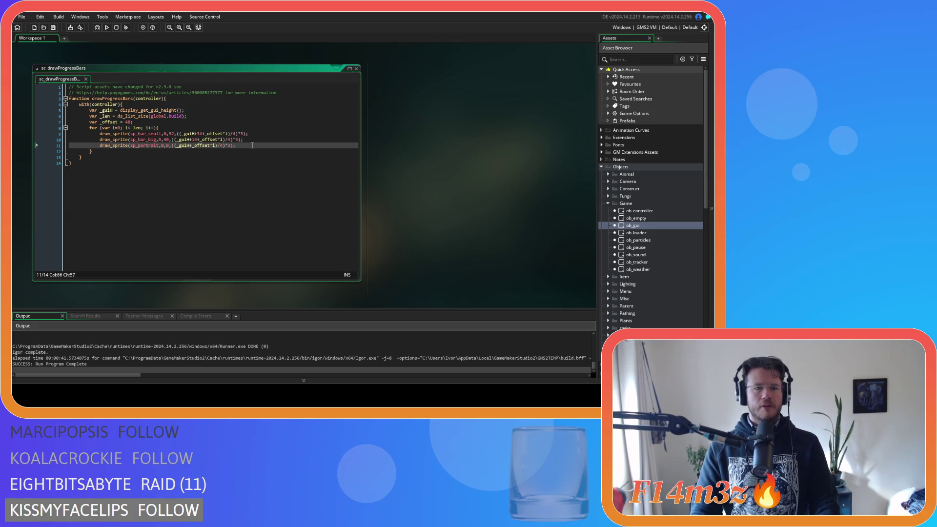
mouse_move(137, 147)
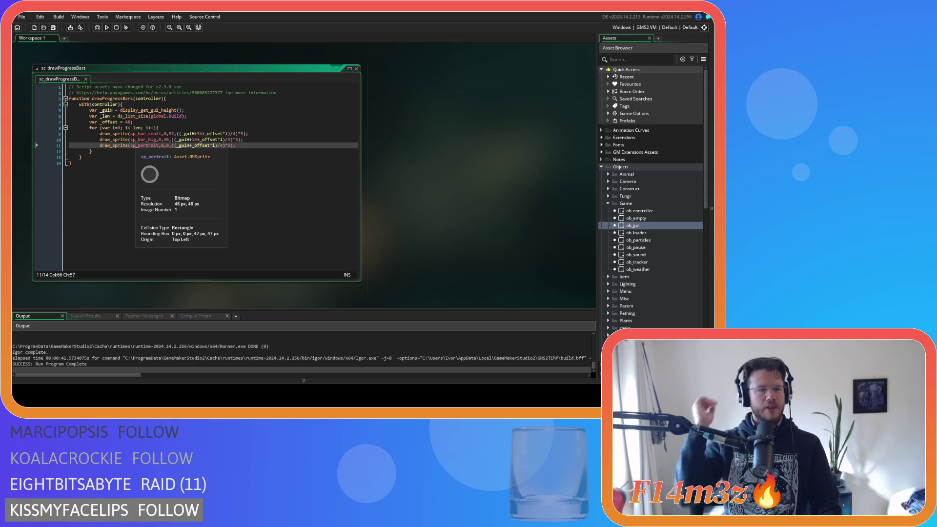
left_click(198, 121)
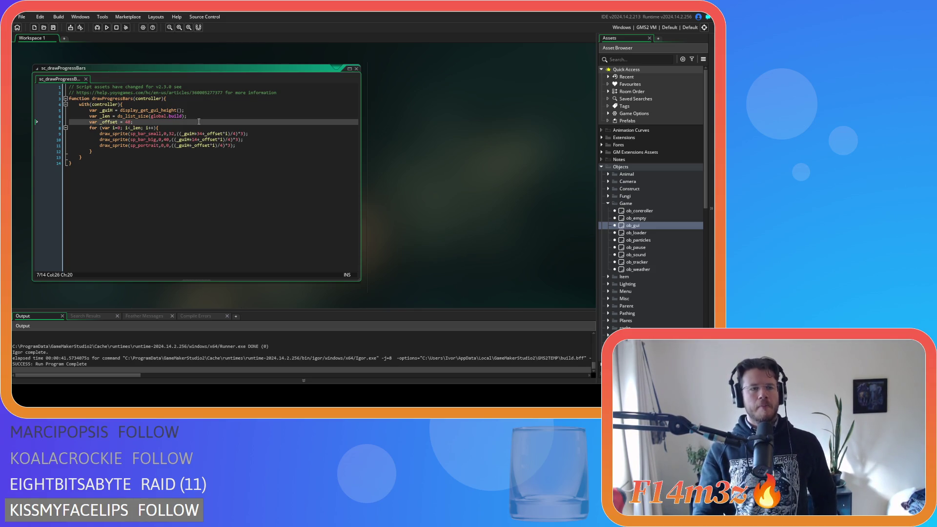
scroll(640, 261, "down", 10)
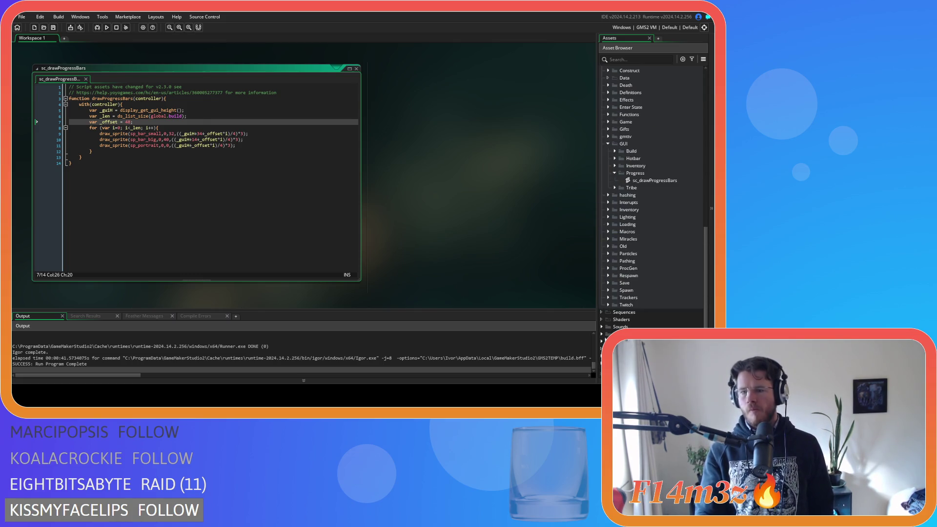
left_click(601, 334)
scroll(602, 335, "down", 5)
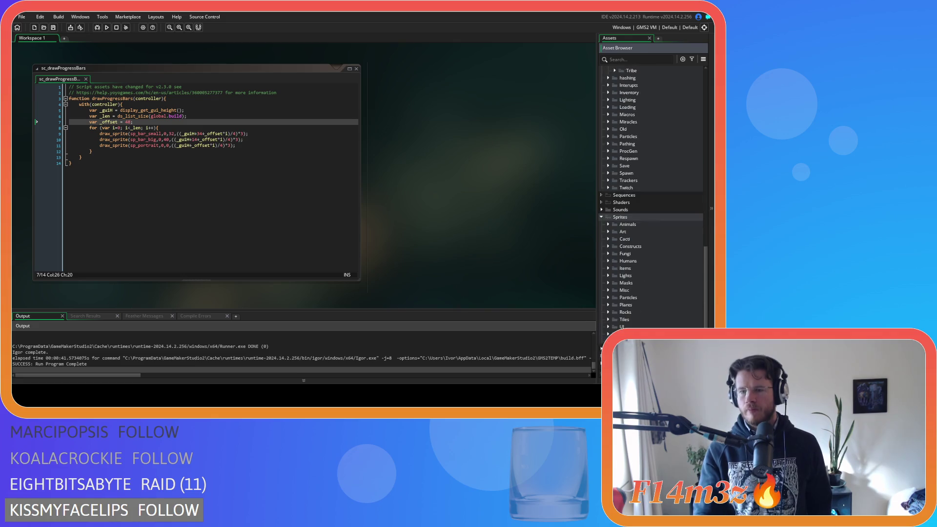
left_click(608, 319)
scroll(609, 320, "down", 3)
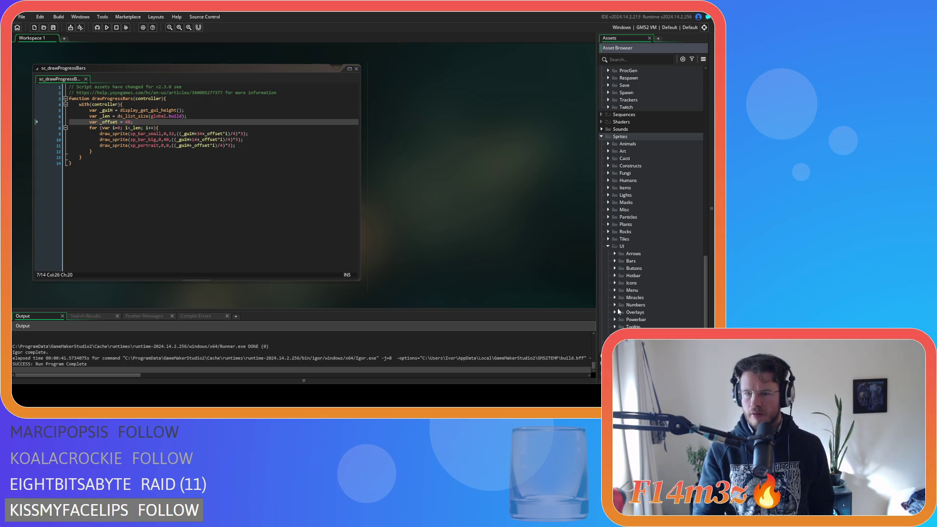
left_click(614, 262)
double_click(643, 283)
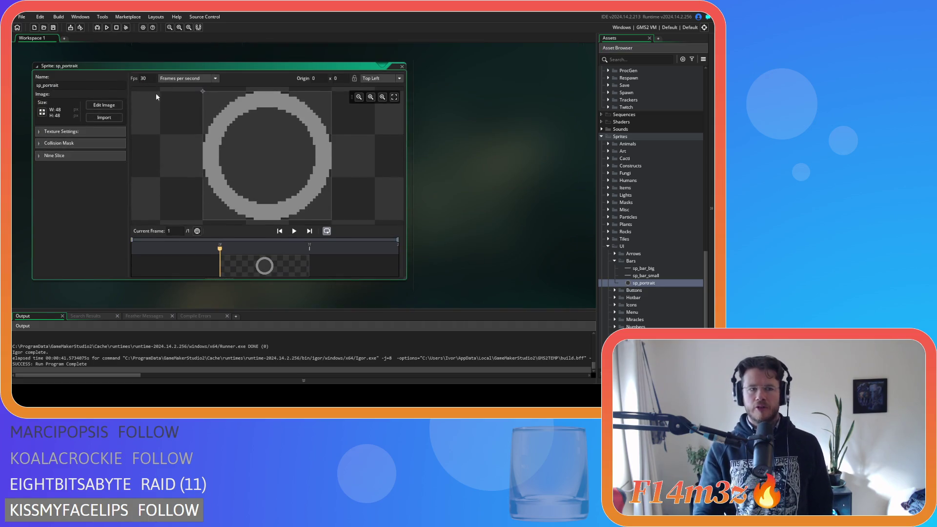
Close the sp_portrait editor and ob_gui windows, returning to the progress bar script.
left_click(402, 67)
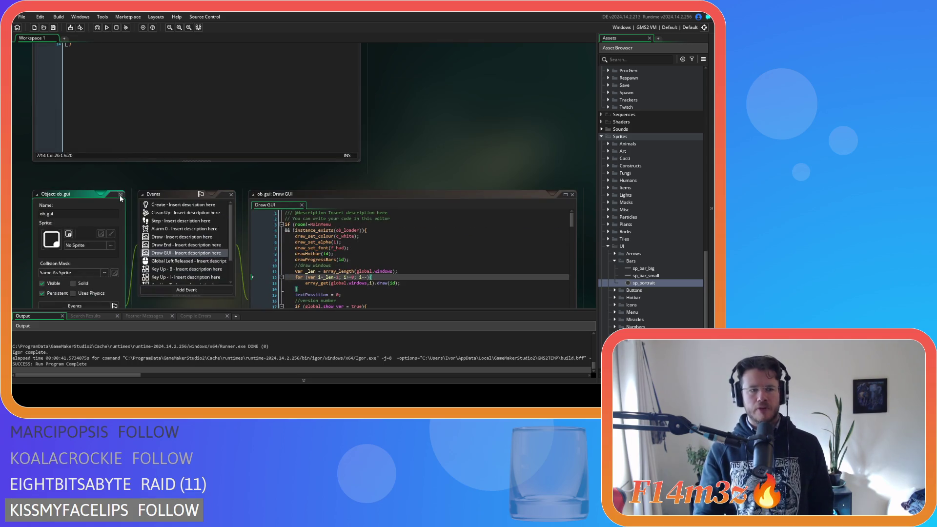
left_click(120, 194)
left_click(247, 159)
left_click(217, 146)
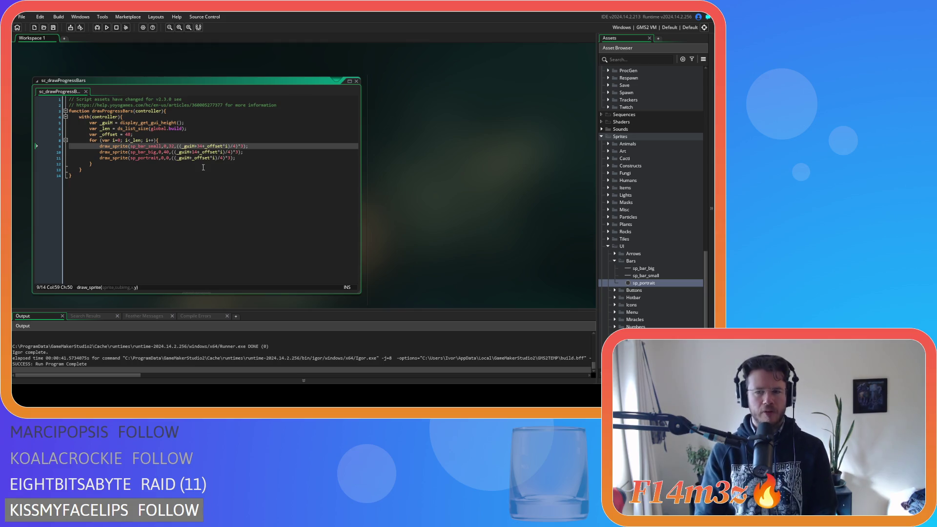
Run the game with F5 to check the bars, quit with Esc and Y, and reopen sp_portrait.
key("F5")
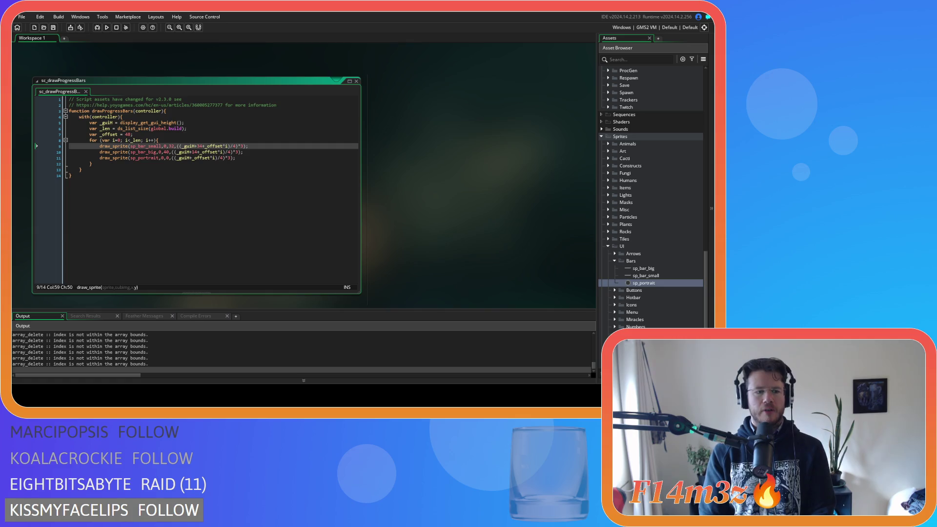
key("alt+Tab")
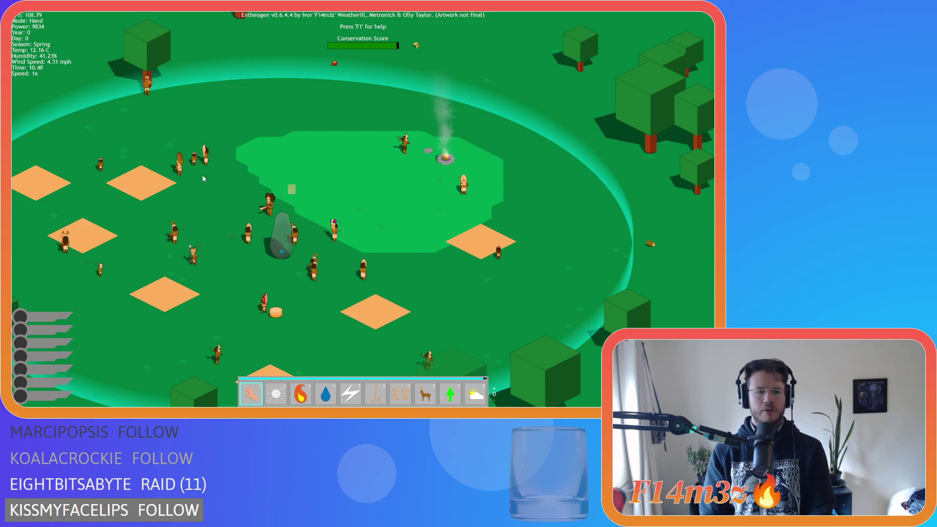
key("Escape")
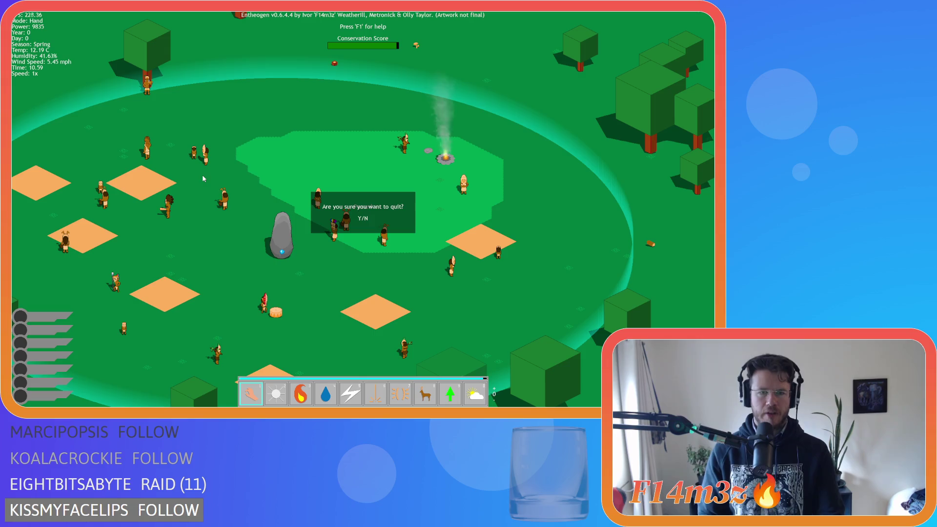
key("y")
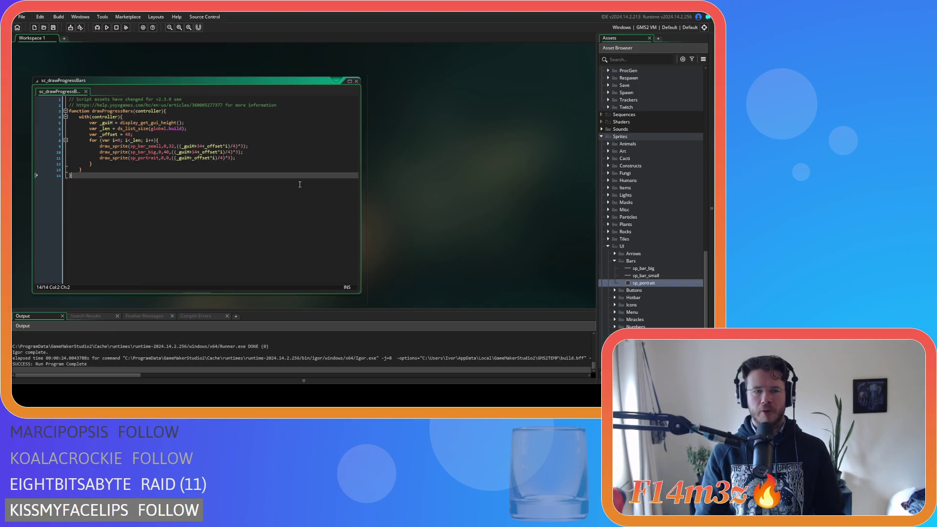
double_click(676, 286)
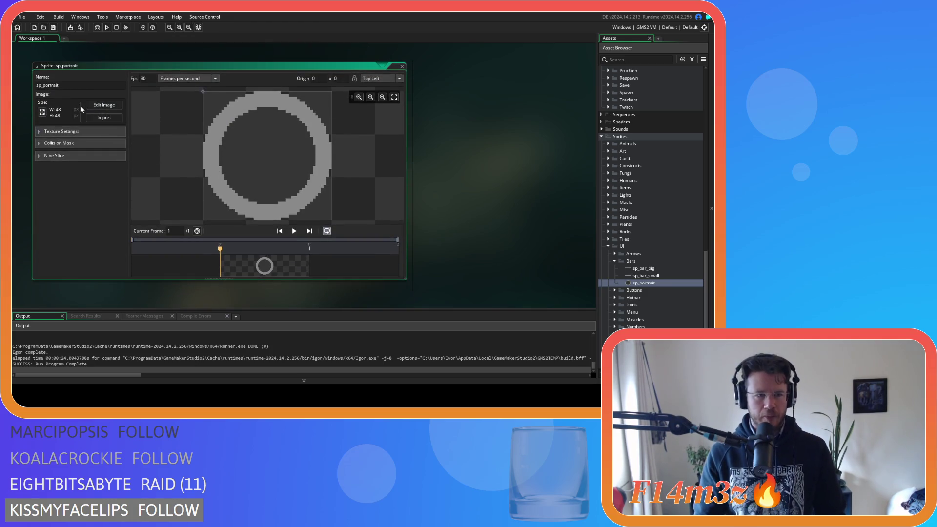
Resize the sp_portrait canvas to 64×64 without scaling the image.
left_click(42, 112)
left_click(130, 86)
type("64")
key("Tab")
type("64")
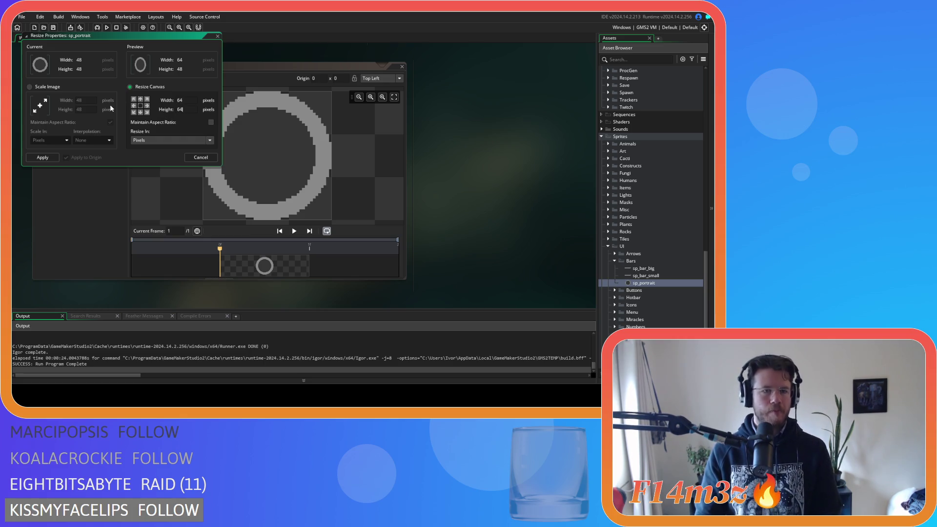
left_click(42, 157)
Draw a dark grey filled circle covering the whole 64×64 canvas on Layer 1.
left_click(73, 133)
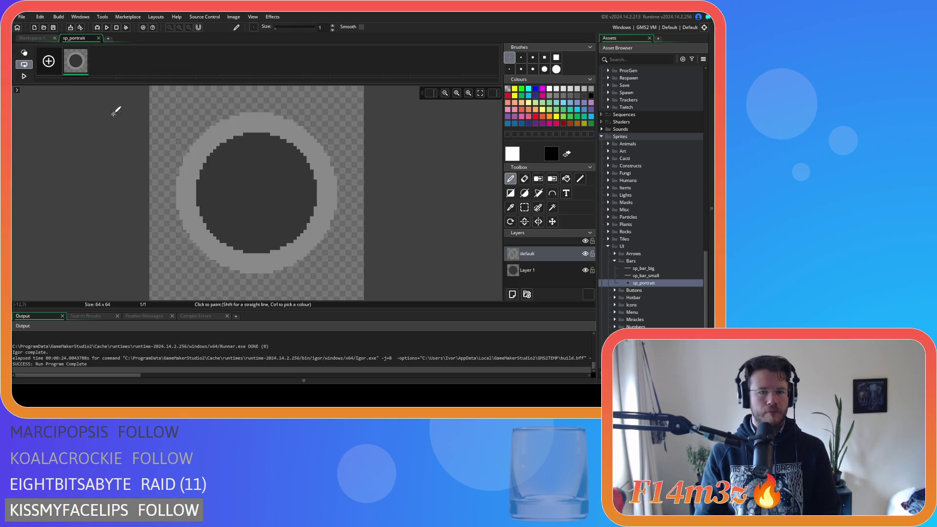
left_click(511, 210)
left_click(268, 192)
left_click(537, 270)
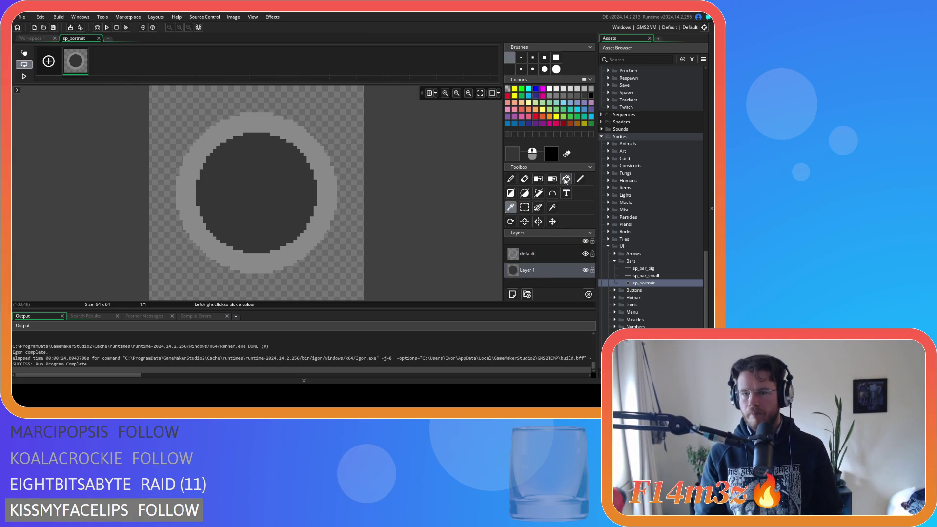
left_click(524, 193)
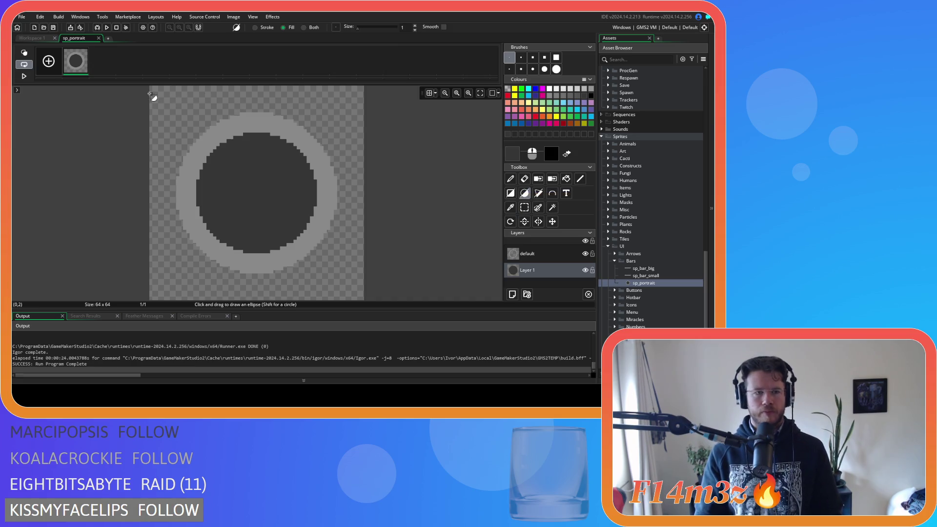
mouse_move(149, 93)
left_mouse_down()
mouse_move(272, 255)
mouse_move(361, 298)
left_mouse_up()
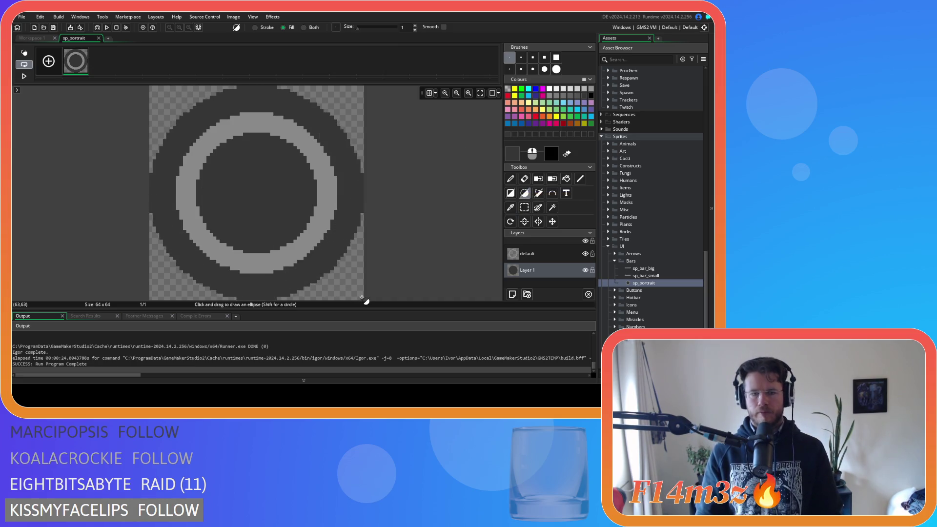
Delete the default layer holding the old ring and show the pixel grid.
scroll(428, 286, "down", 1)
scroll(420, 280, "up", 1)
scroll(481, 93, "down", 1)
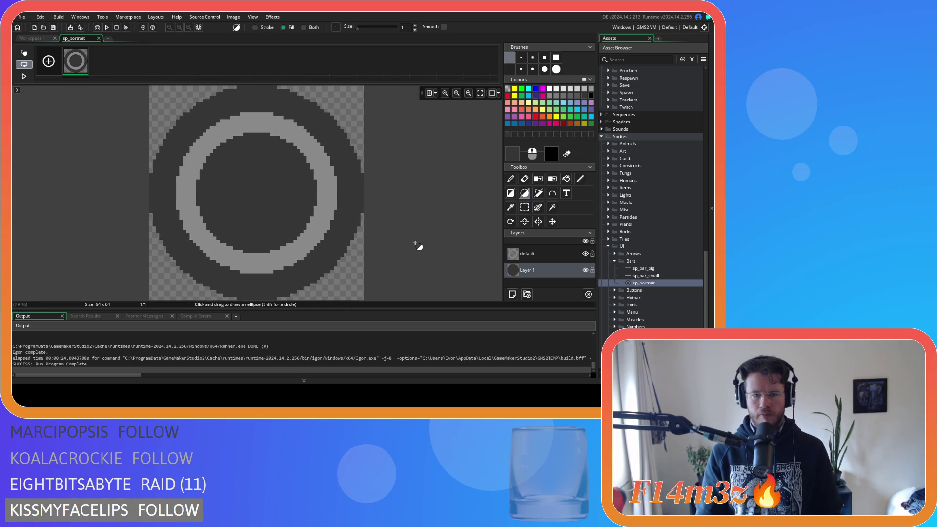
left_click(543, 256)
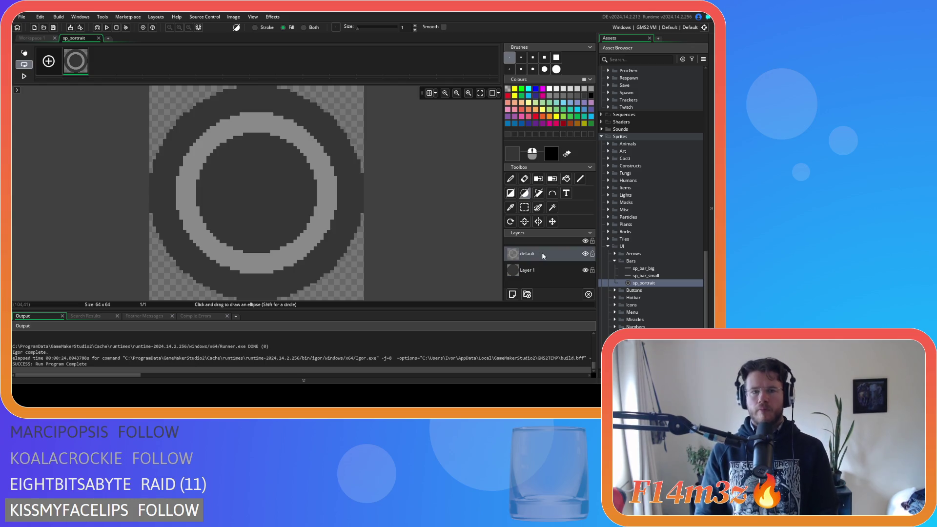
key("Delete")
left_click(429, 94)
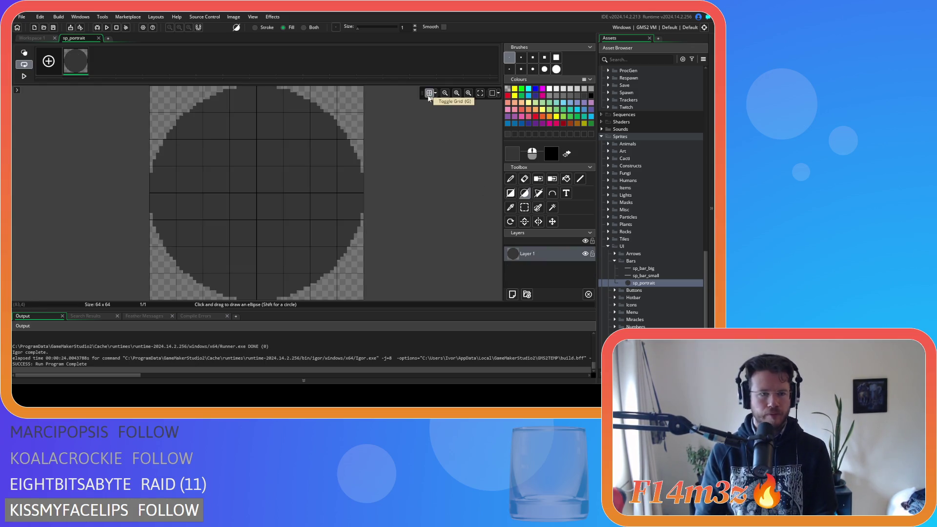
left_click(437, 95)
left_click(437, 96)
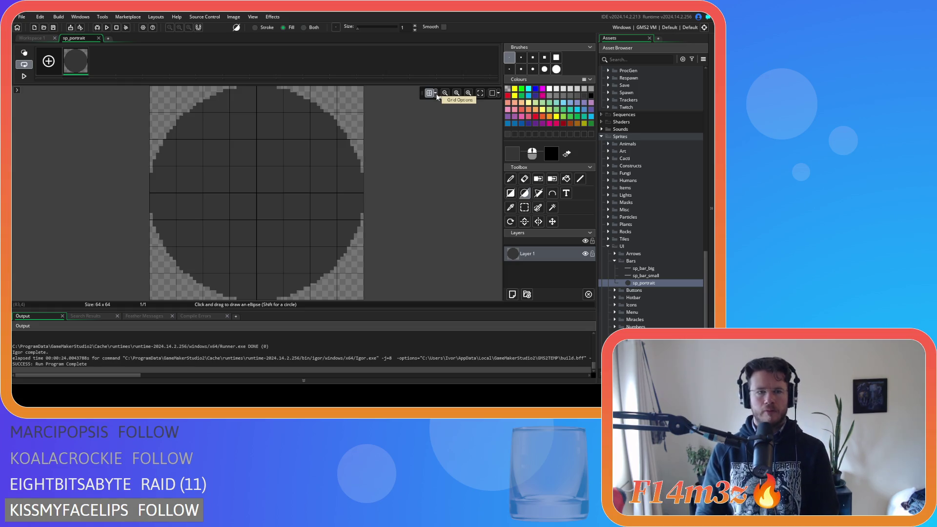
Draw outer and inner light grey circle outlines and fill the ring between them.
left_click(524, 193)
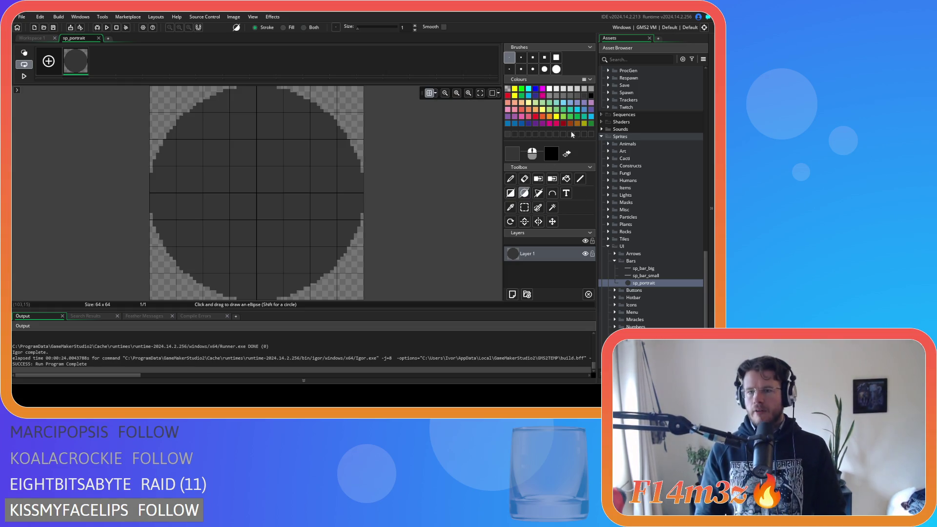
left_click(540, 97)
left_click(554, 100)
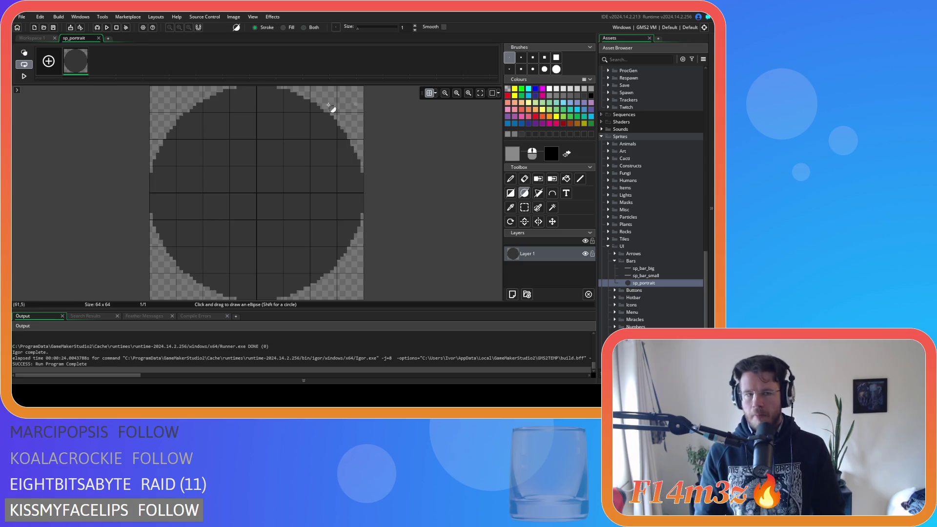
mouse_move(152, 89)
left_mouse_down()
mouse_move(178, 126)
mouse_move(363, 298)
left_mouse_up()
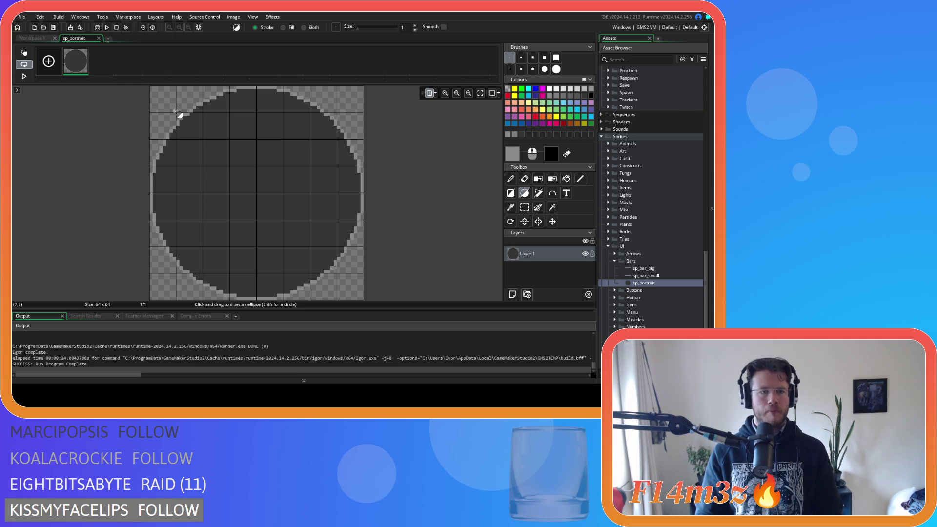
left_click_drag(178, 114, 342, 279)
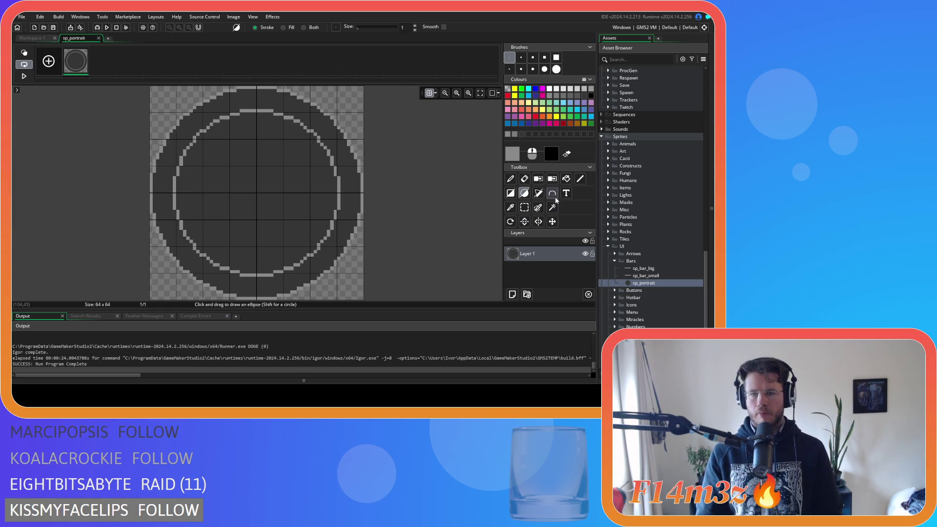
left_click(566, 179)
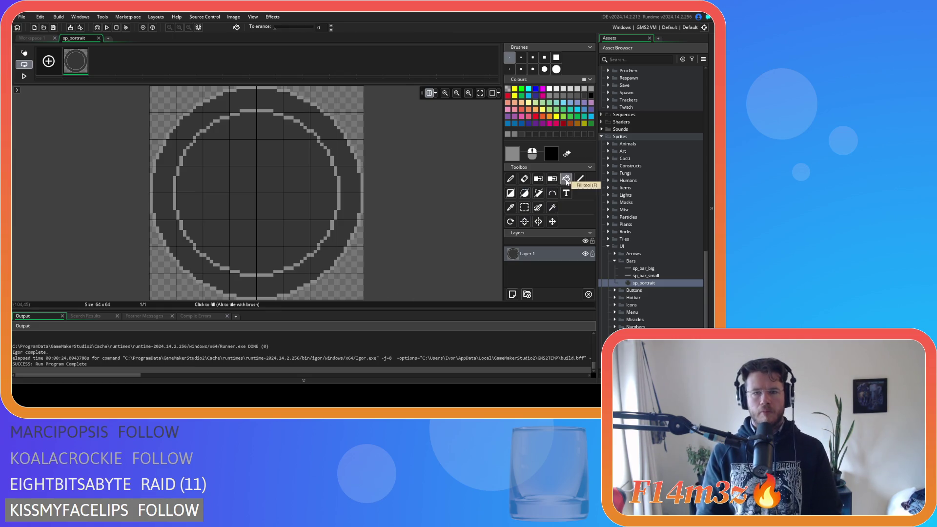
left_click(355, 161)
Close the sp_portrait editor and open the sp_bar_small sprite.
left_click(23, 39)
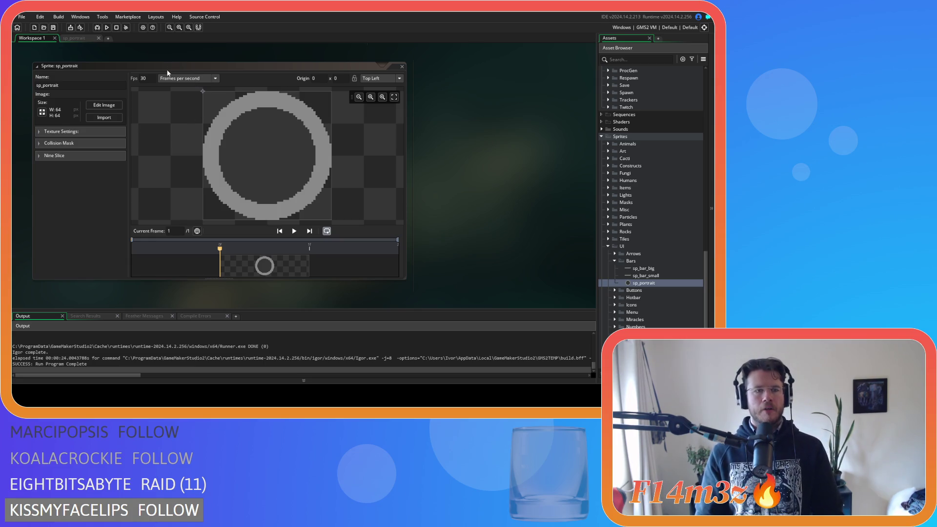
left_click(402, 67)
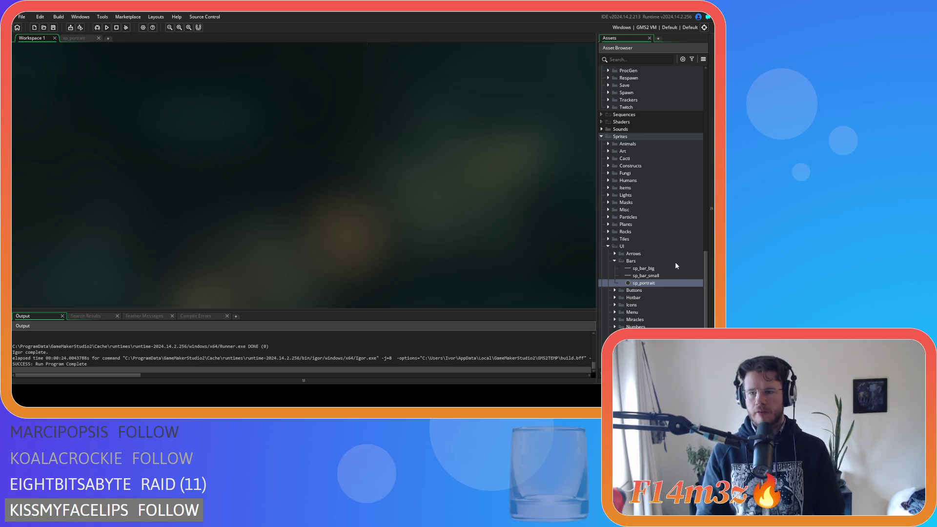
left_click(661, 276)
double_click(660, 276)
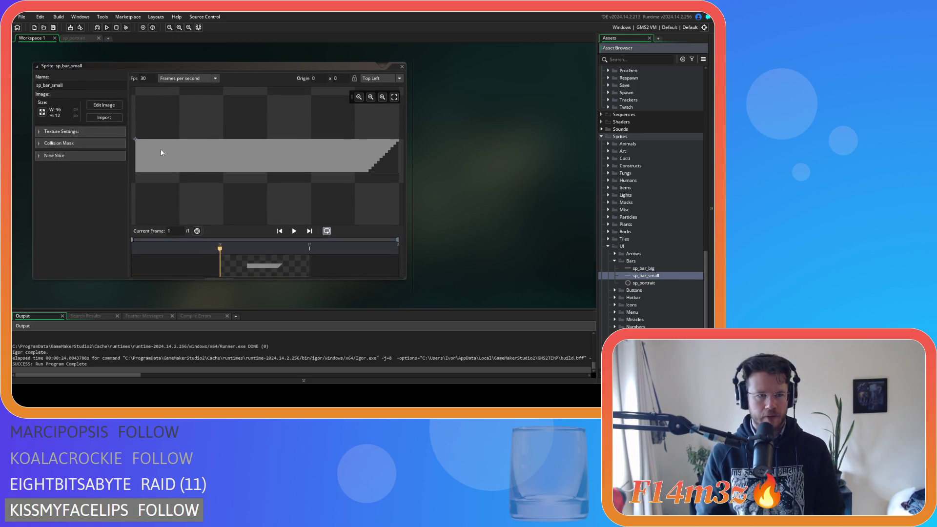
Resize the sp_bar_small canvas to 96×16 by changing its height from 12 to 16.
left_click(41, 113)
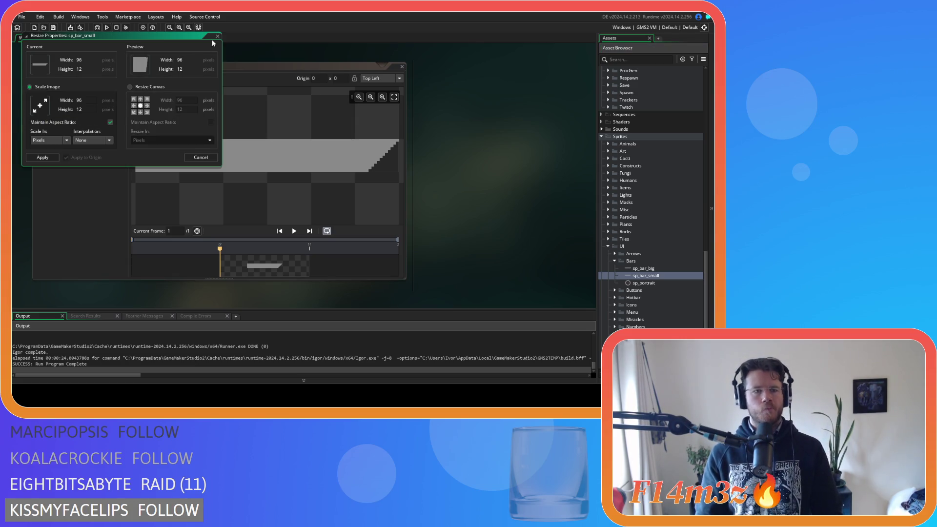
left_click(151, 88)
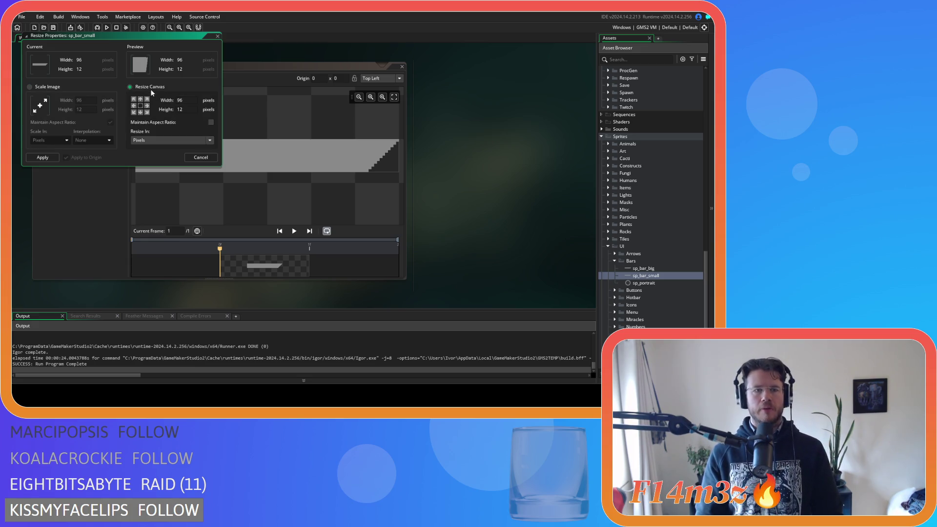
left_click(179, 110)
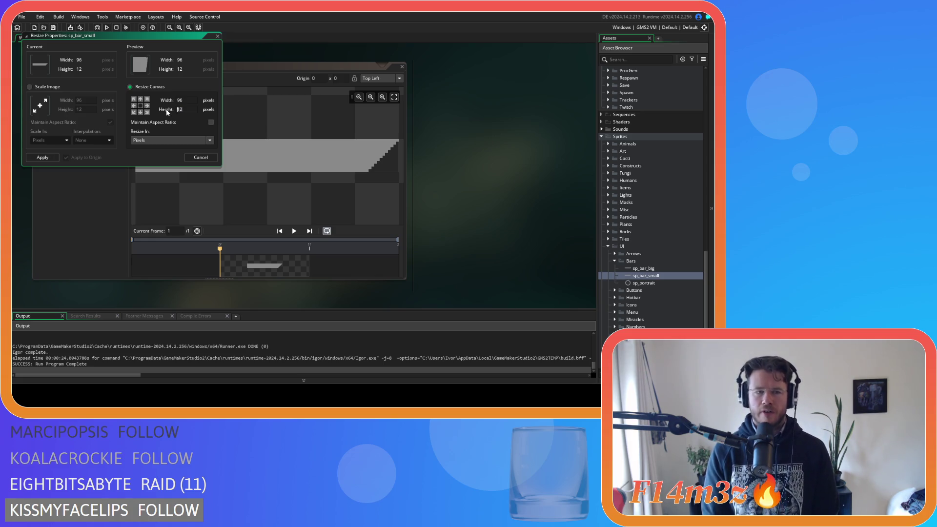
type("16")
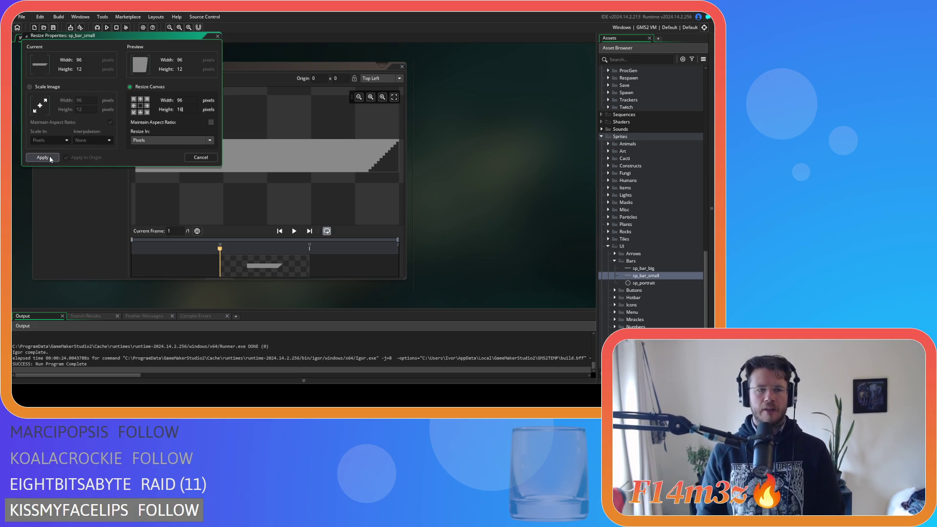
left_click(190, 101)
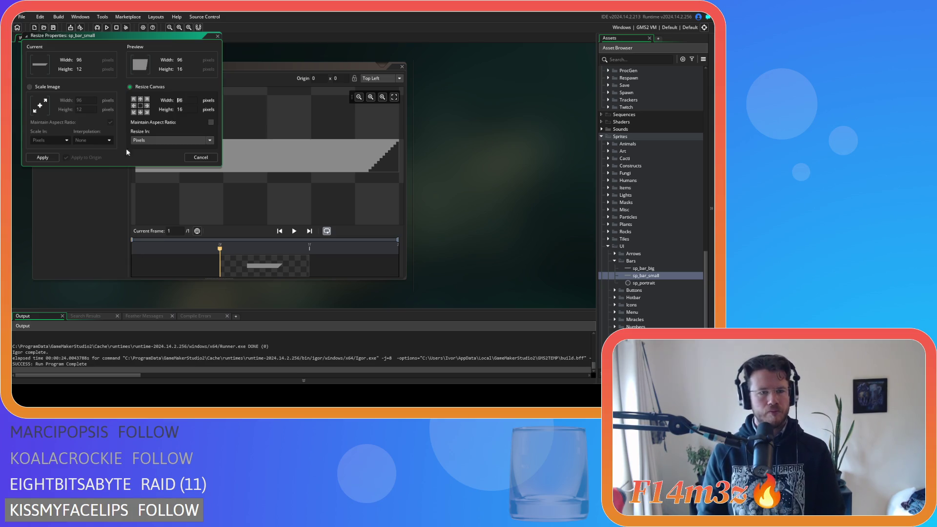
left_click(46, 159)
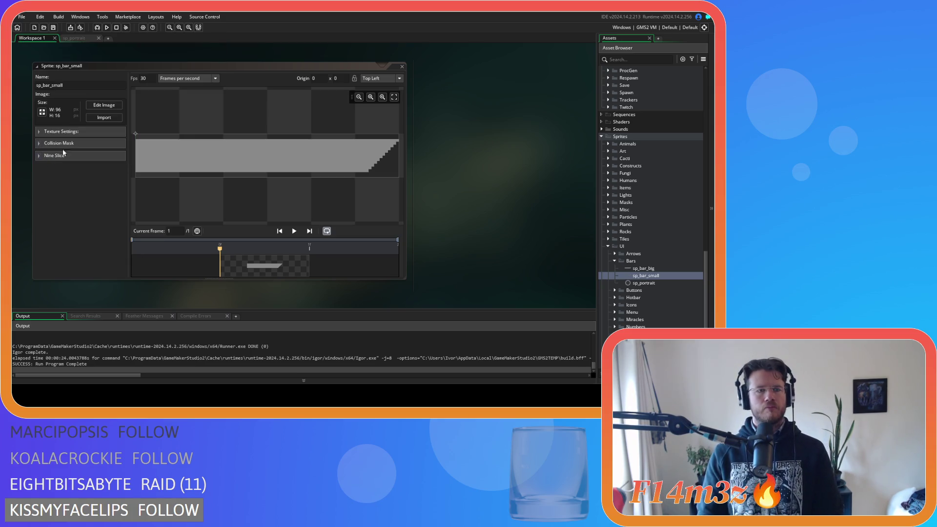
Draw a grey rectangle bar spanning the full 16-pixel height of sp_bar_small.
left_click(44, 113)
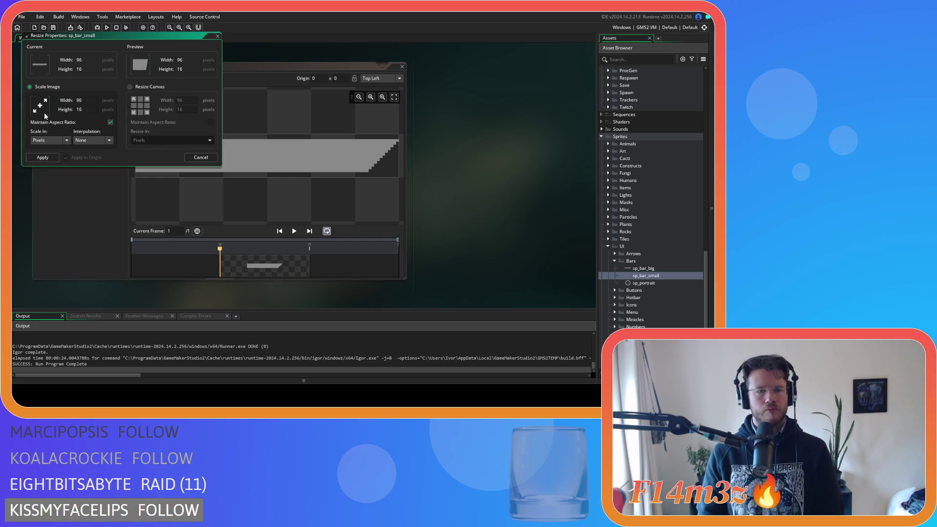
key("Escape")
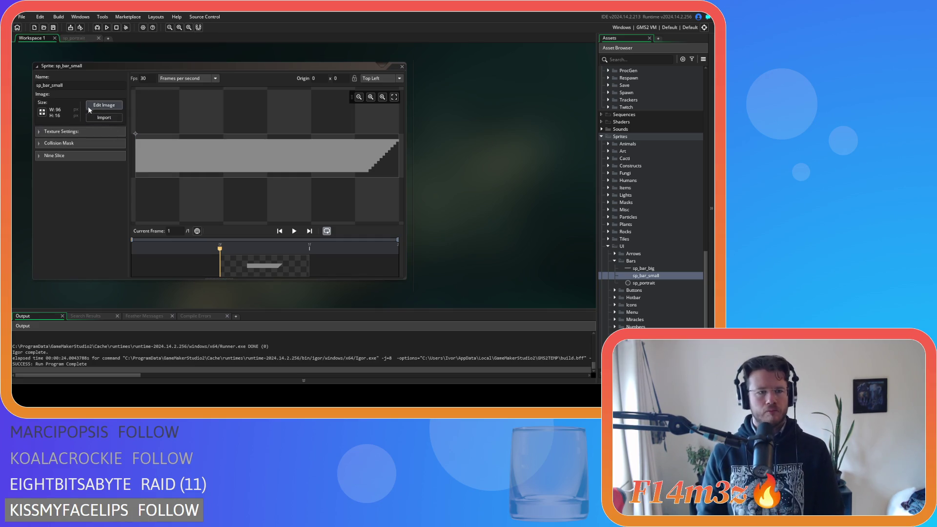
left_click(88, 107)
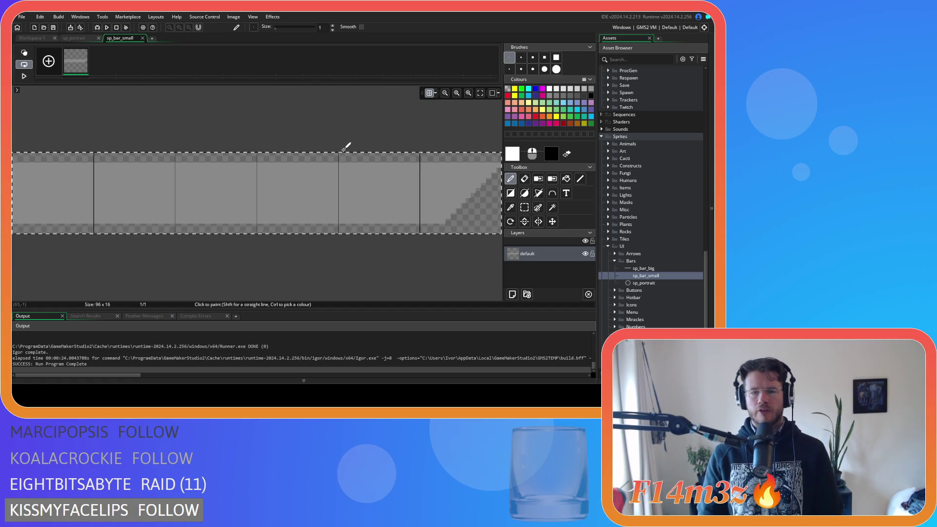
left_click(434, 95)
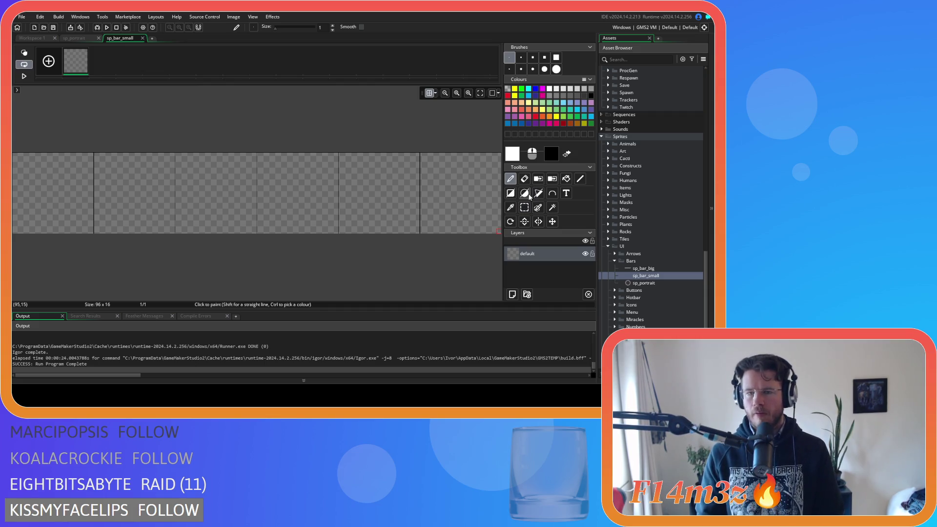
left_click(510, 193)
left_click(550, 96)
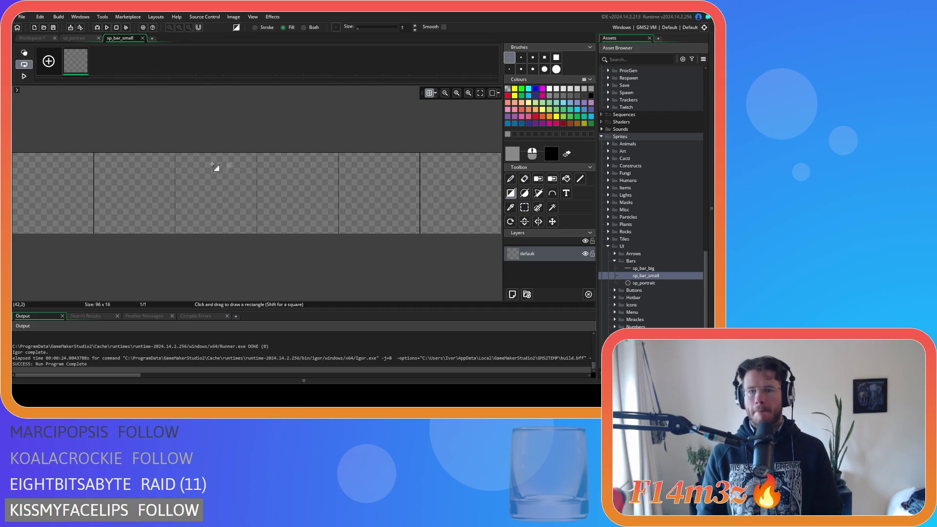
left_click_drag(14, 158, 416, 232)
Add a diagonal slanted right end filled grey and close the image editor.
left_click(579, 178)
mouse_move(423, 230)
left_mouse_down()
mouse_move(486, 185)
mouse_move(498, 155)
left_mouse_up()
left_click(566, 179)
left_click(466, 176)
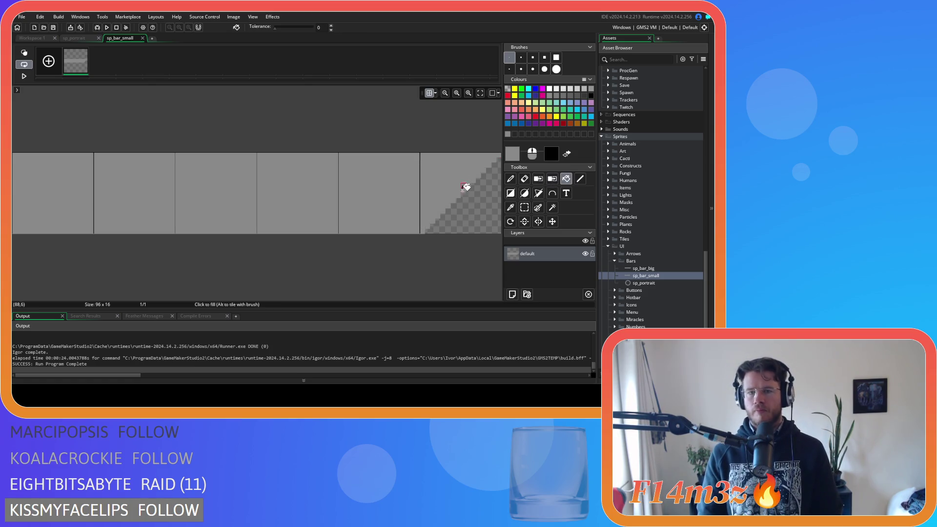
left_click(142, 38)
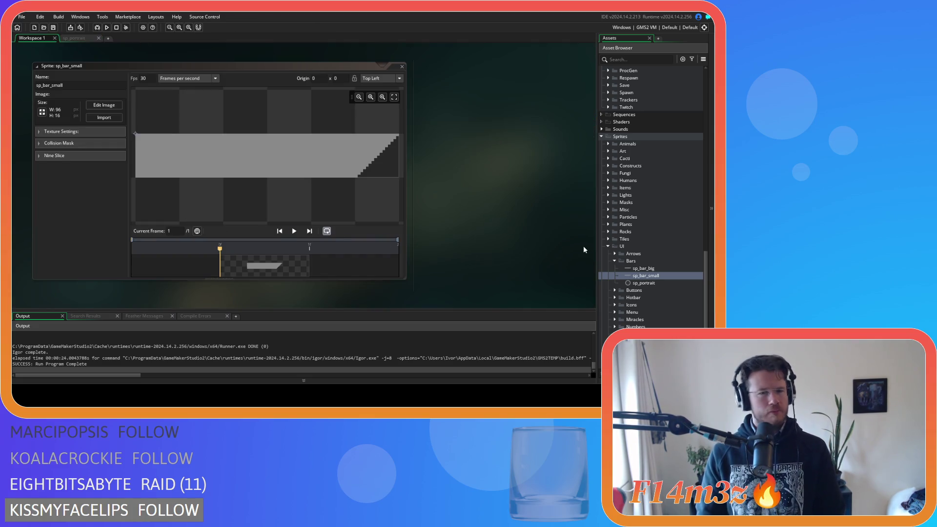
Open sp_bar_big and resize its canvas from 128×20 to 128×24 without scaling.
double_click(654, 269)
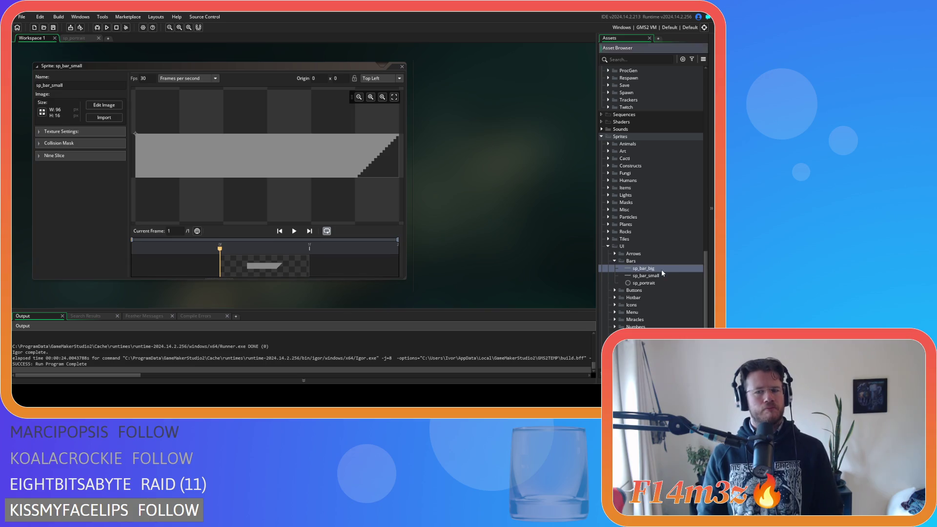
left_click(89, 107)
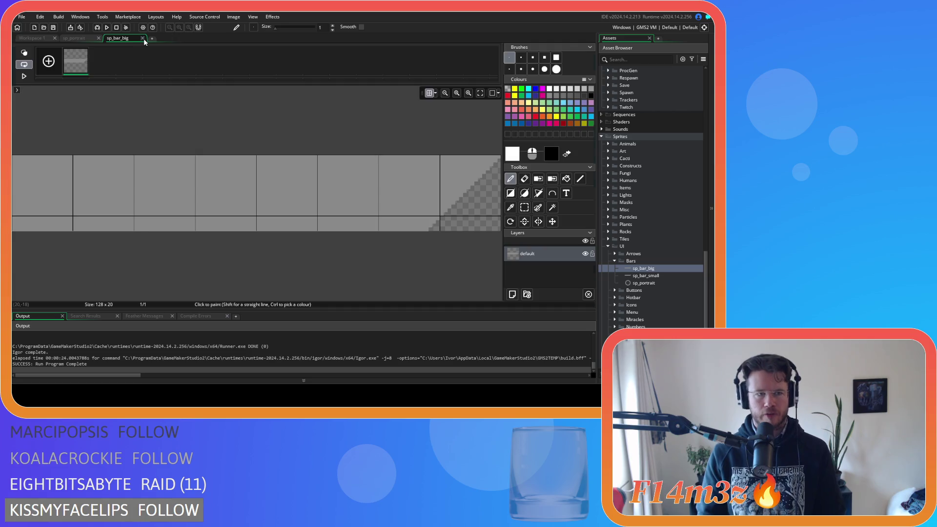
left_click(143, 39)
left_click(42, 112)
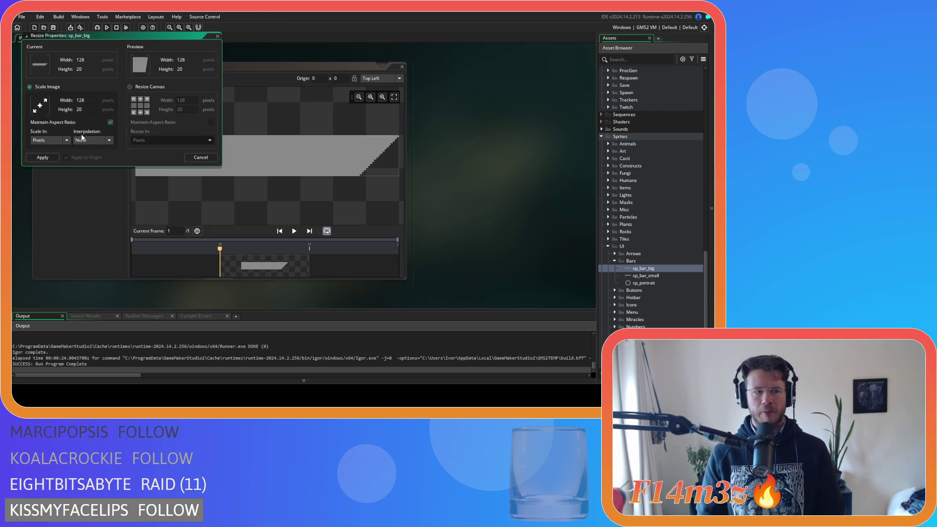
left_click(142, 86)
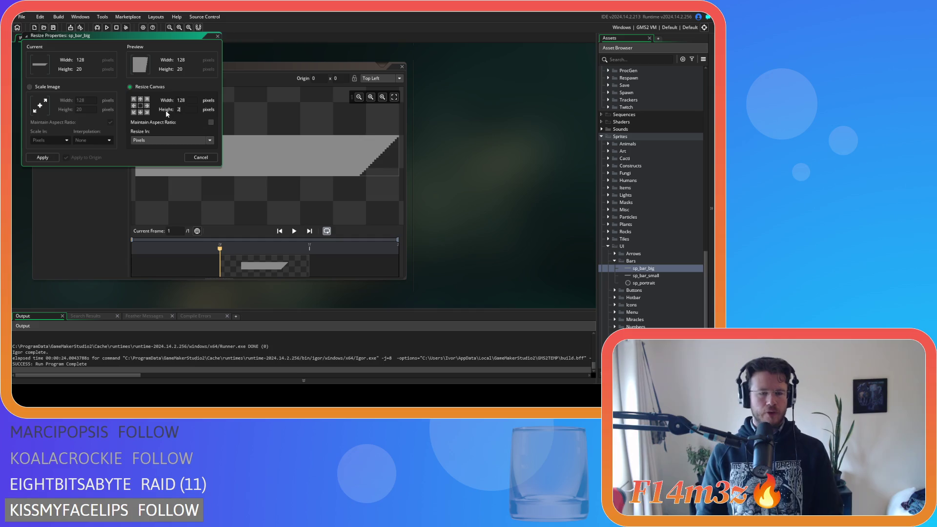
left_click(189, 109)
type("4")
left_click(43, 157)
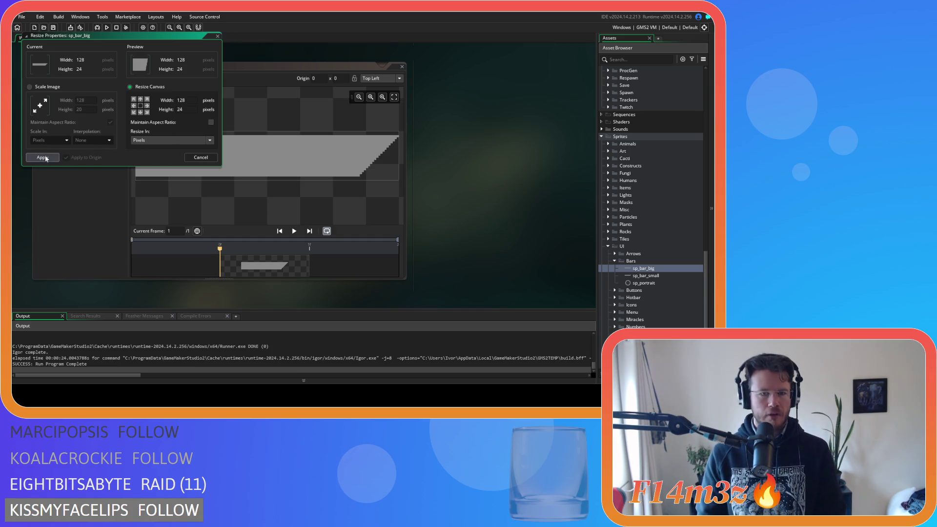
left_click(102, 104)
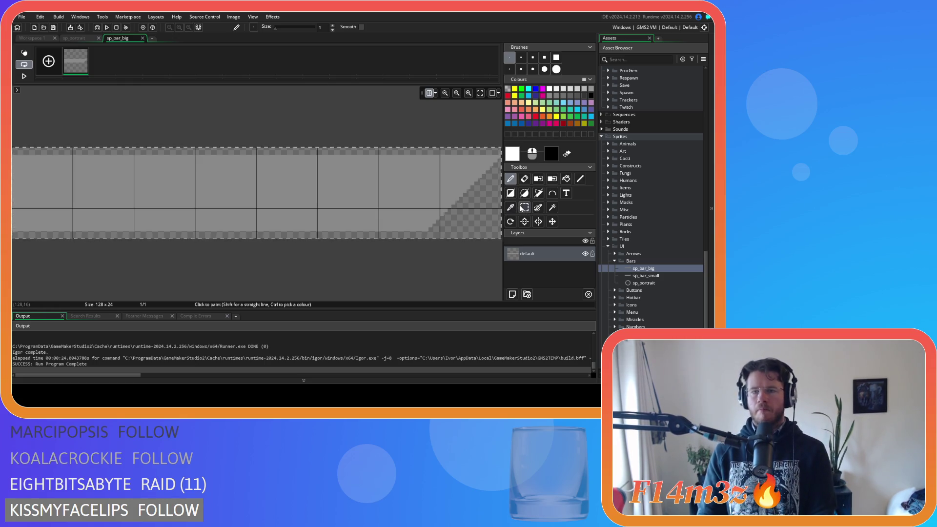
Clear sp_bar_big and draw a full-height grey filled rectangle bar.
key("Delete")
left_click(511, 193)
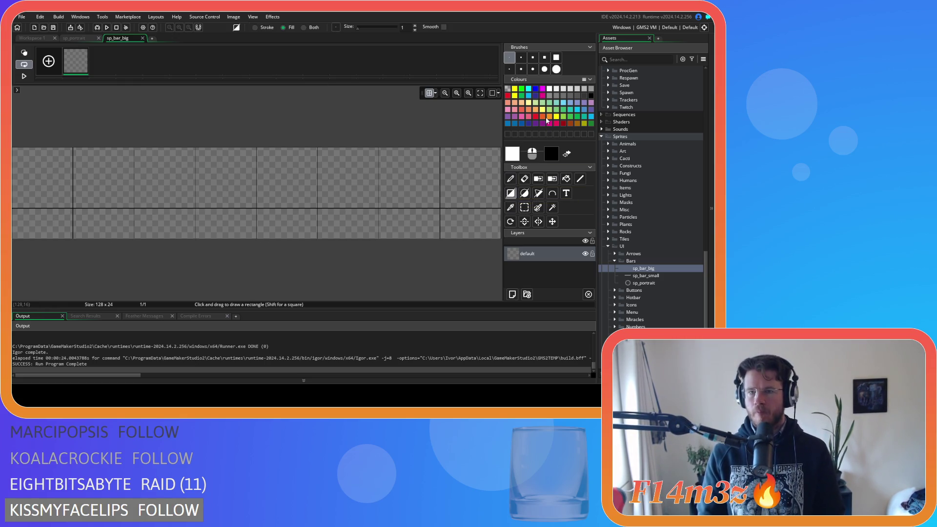
left_click(547, 97)
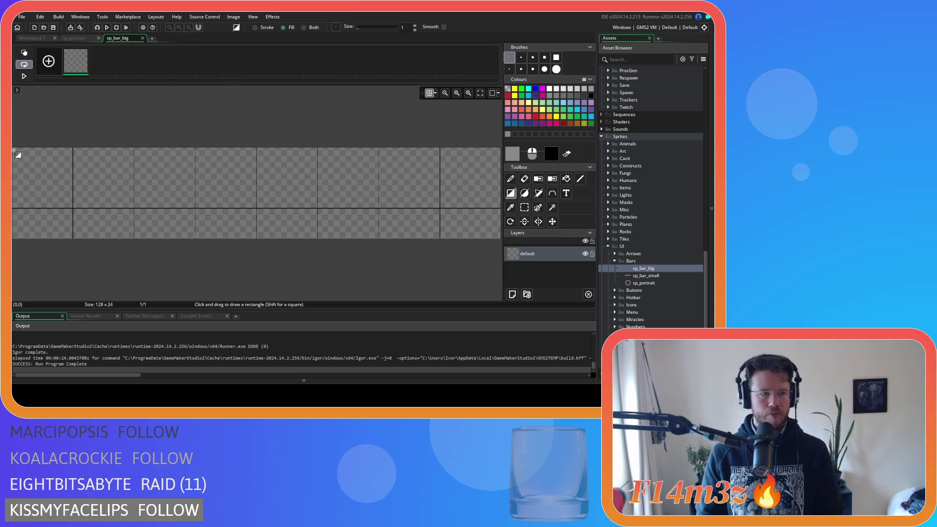
mouse_move(15, 150)
left_mouse_down()
mouse_move(313, 239)
mouse_move(446, 239)
mouse_move(408, 238)
left_mouse_up()
Add a grey-filled diagonal slant at the bar's right end and close the sprite editor.
left_click(579, 178)
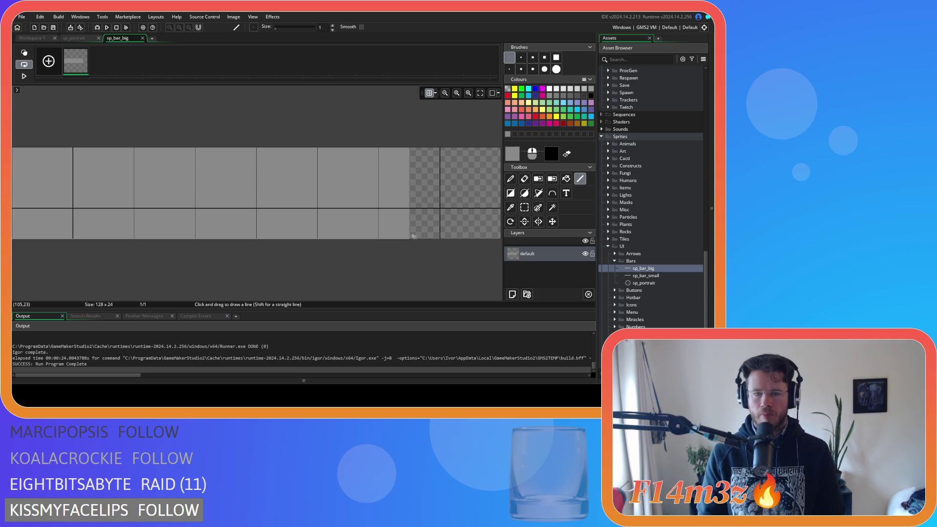
left_click_drag(412, 237, 497, 152)
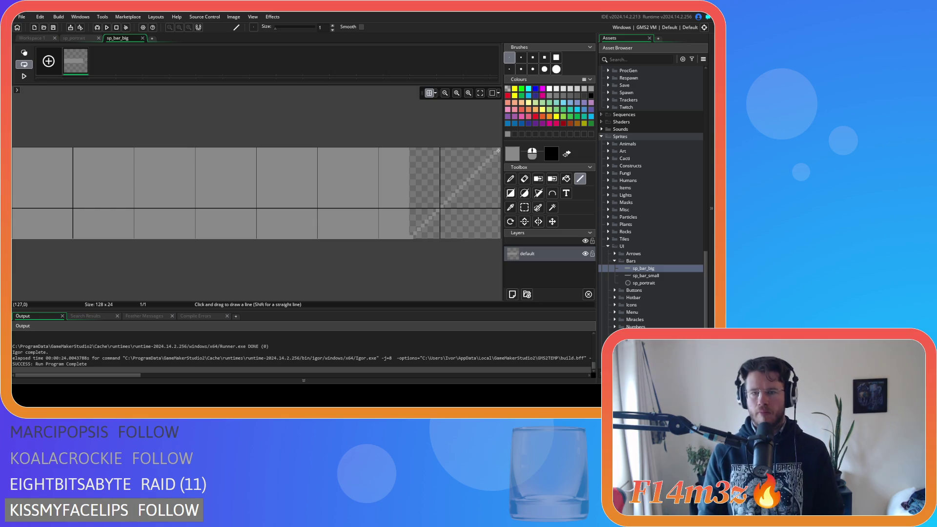
left_click(565, 179)
left_click(423, 167)
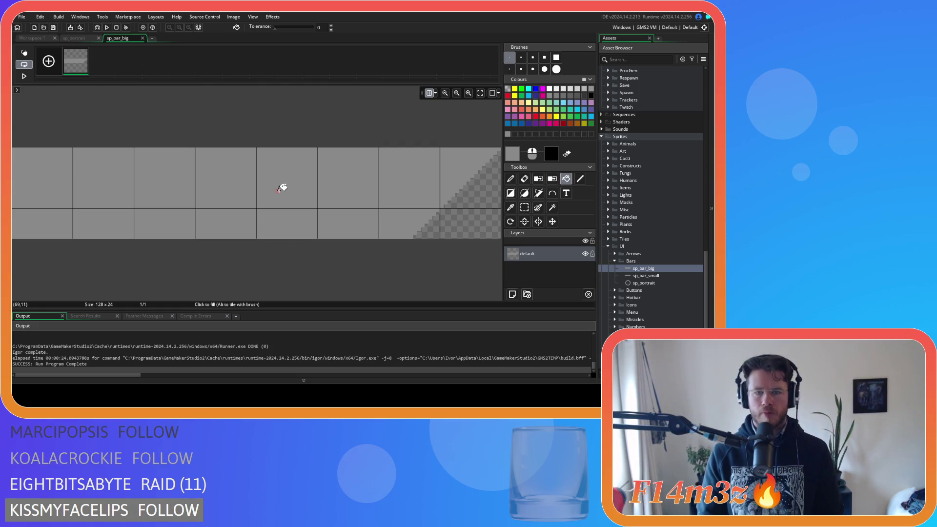
key("ctrl+z")
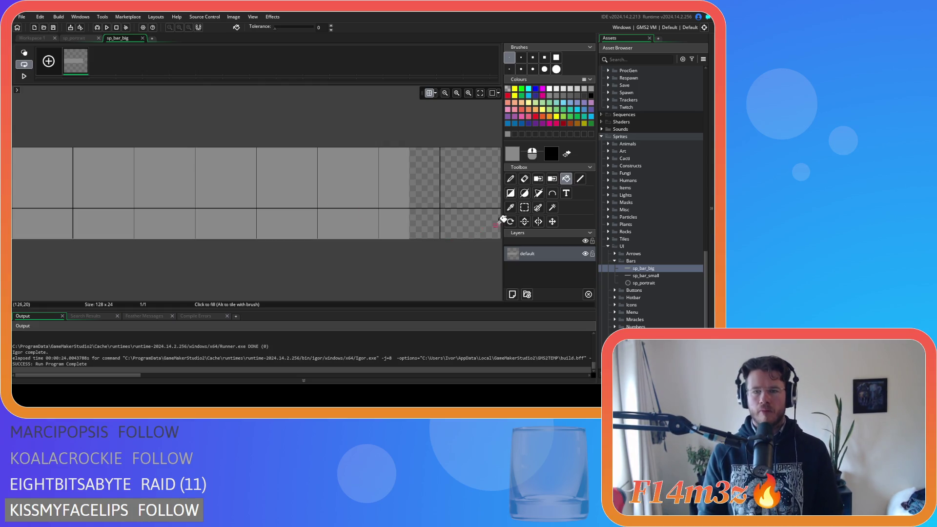
key("ctrl+y")
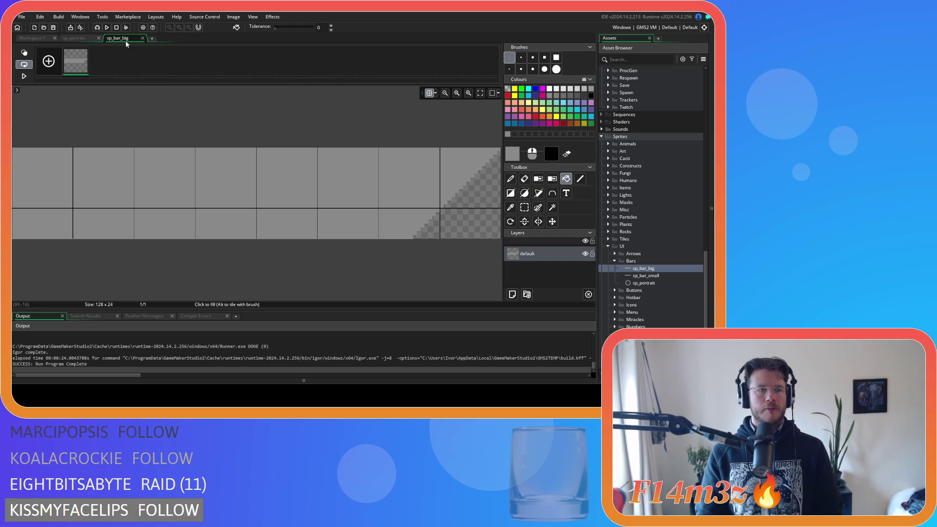
left_click(142, 38)
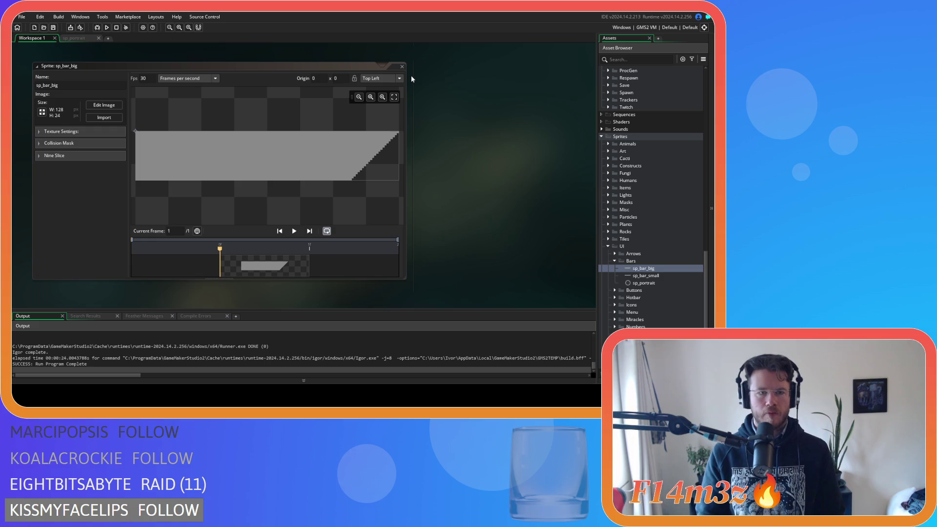
left_click(401, 67)
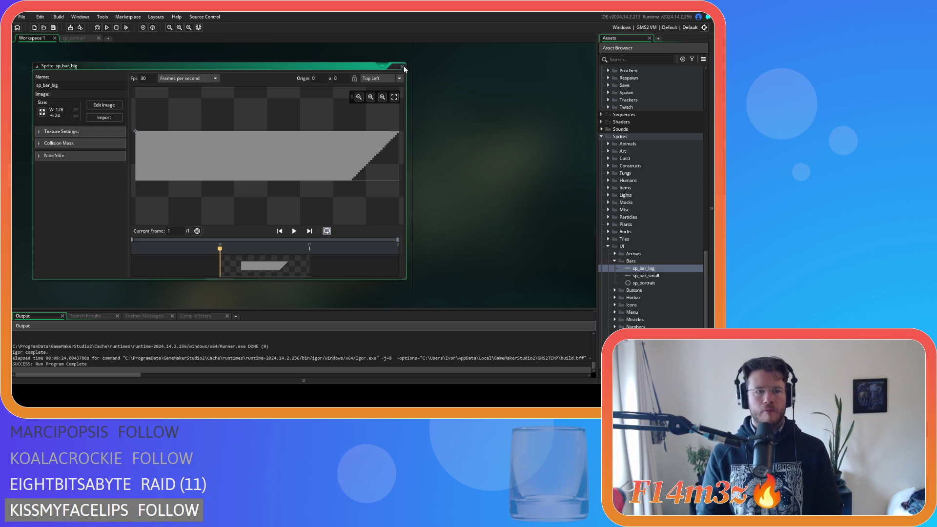
Open sc_drawProgressBars, change _offset from 48 to 64, and save.
scroll(634, 272, "up", 10)
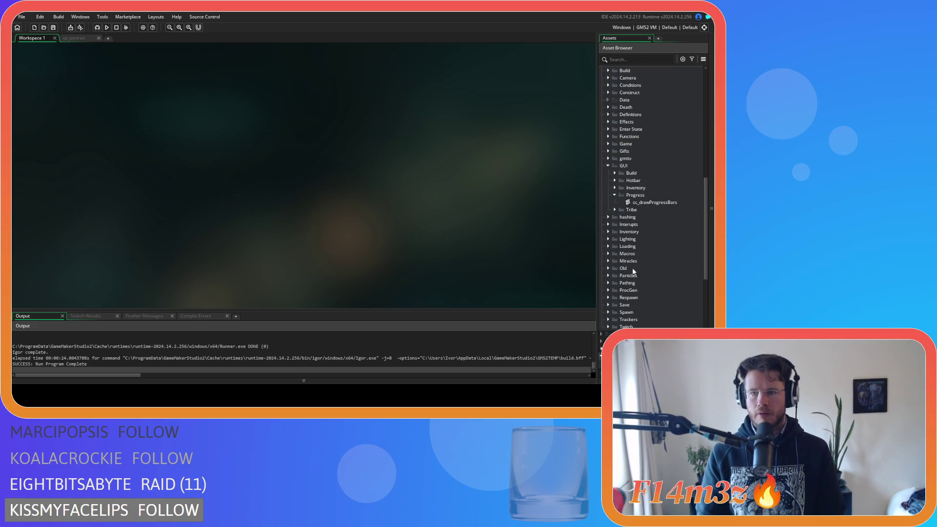
double_click(668, 203)
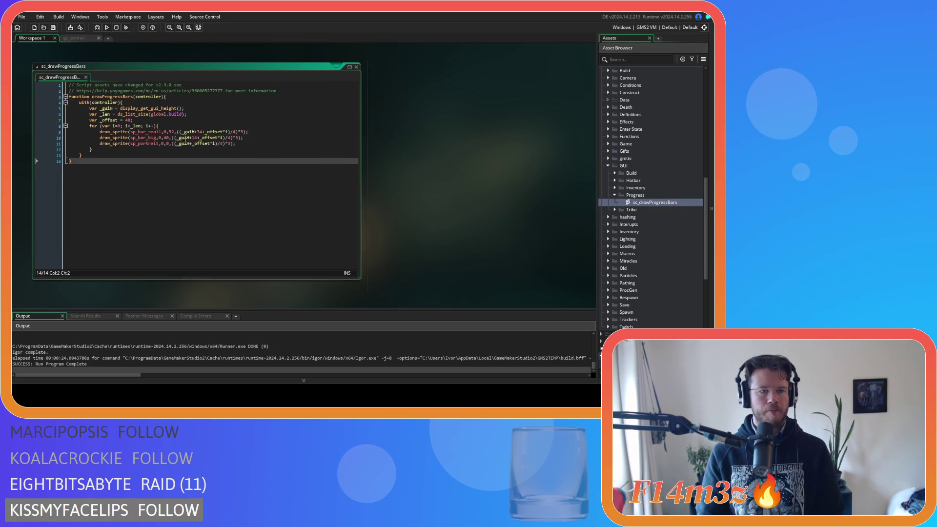
double_click(128, 121)
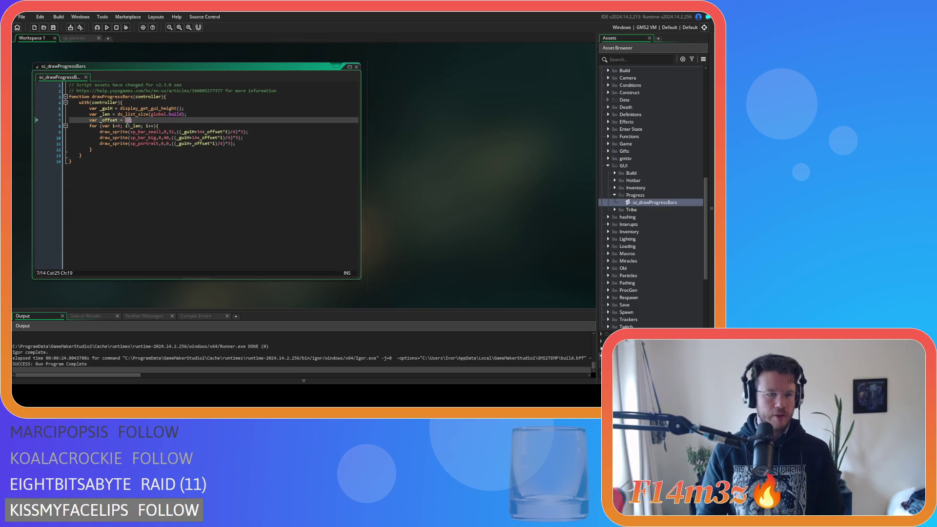
type("64")
left_click(262, 157)
key("ctrl+s")
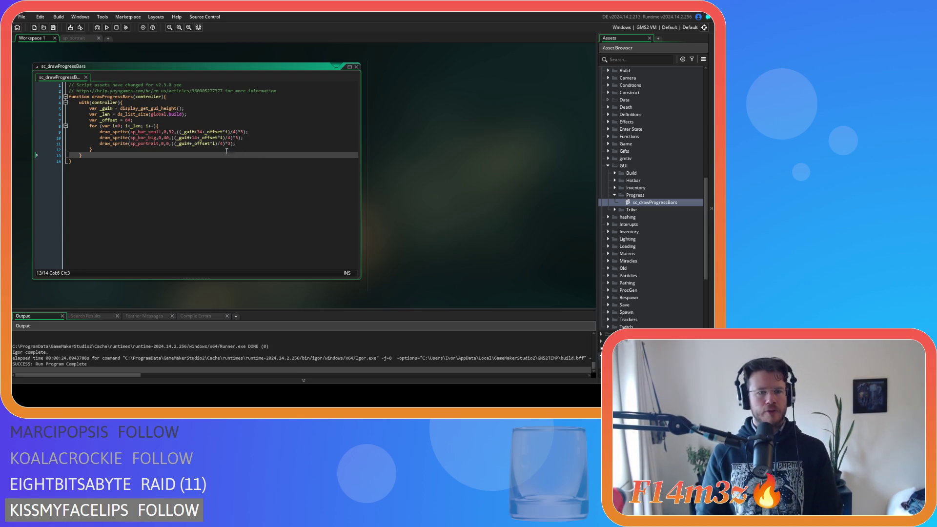
Select the 3 after _guiH+ in line 9's sp_bar_small y expression.
left_click(182, 132)
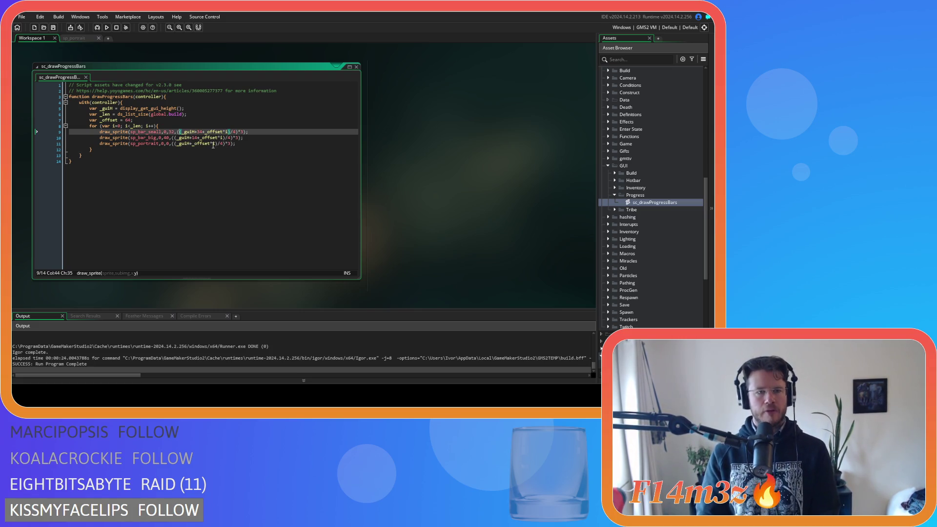
key("Right")
key("Right")
key("Right")
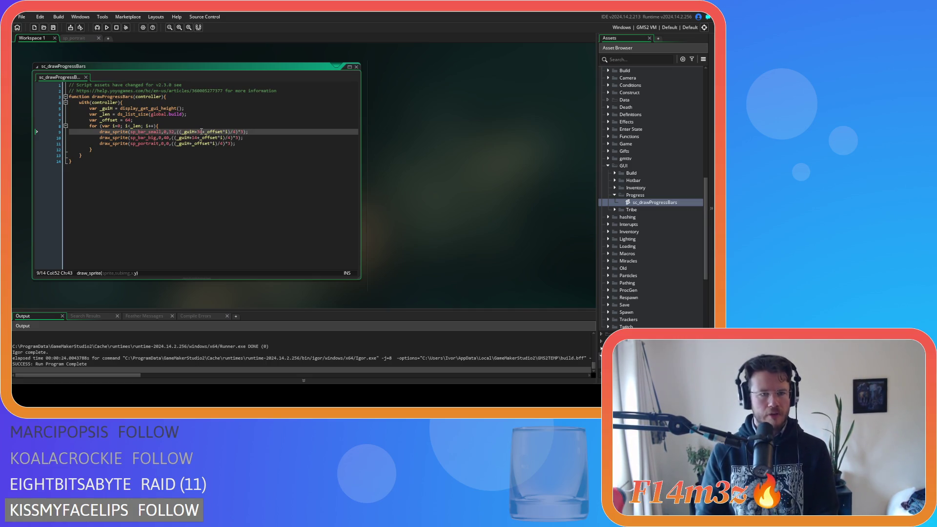
key("shift+Right")
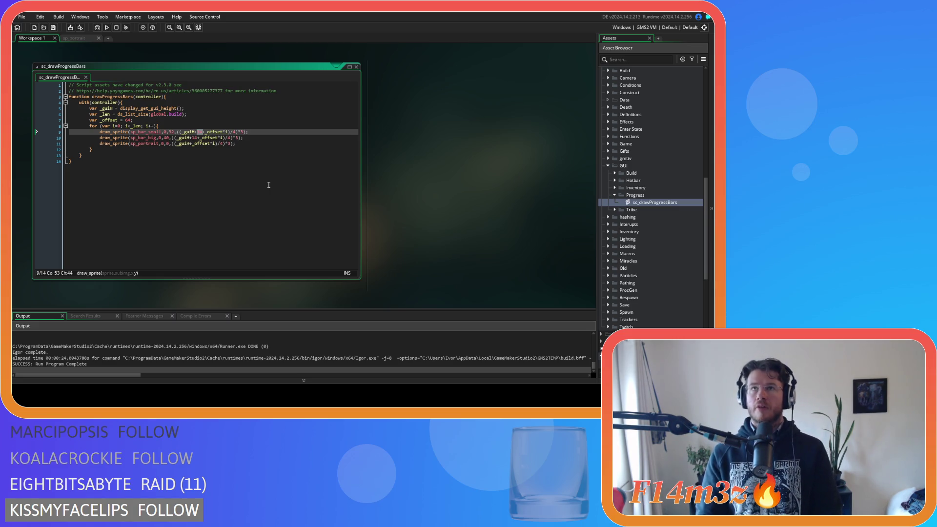
Type the offset 20, change line 10's offset from 14 to 44, and save the script.
type("20")
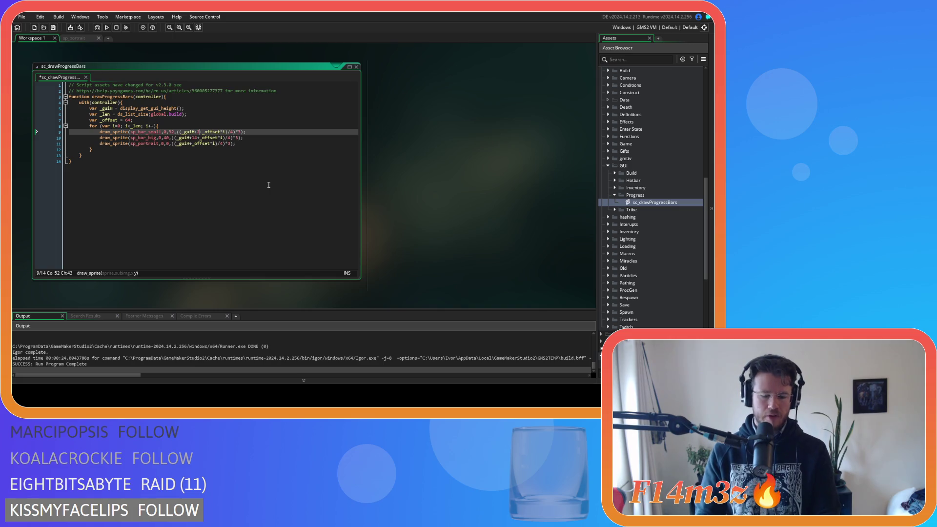
left_click(225, 143)
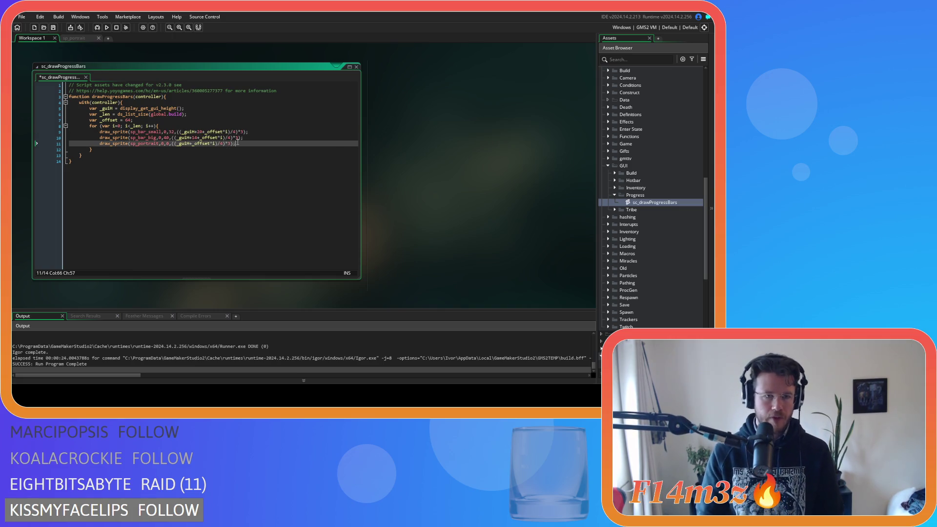
double_click(195, 138)
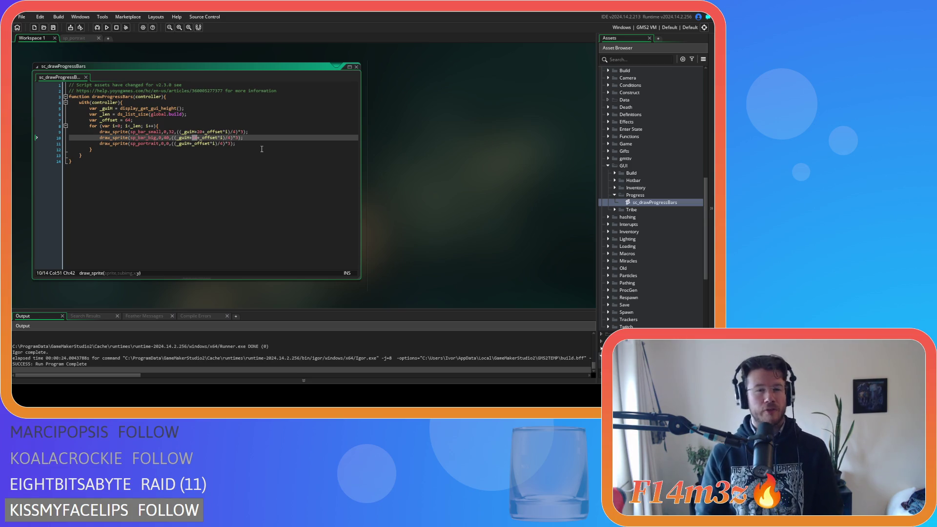
type("44")
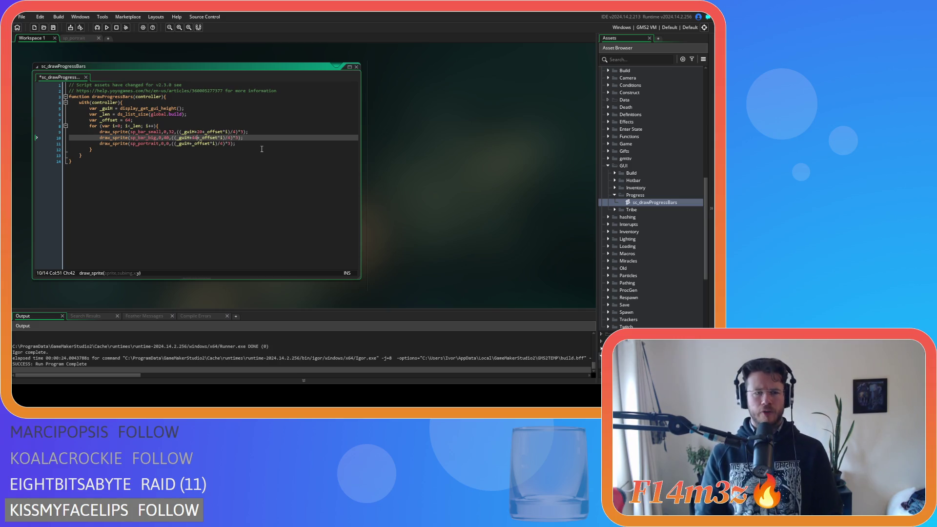
left_click(260, 138)
key("ctrl+s")
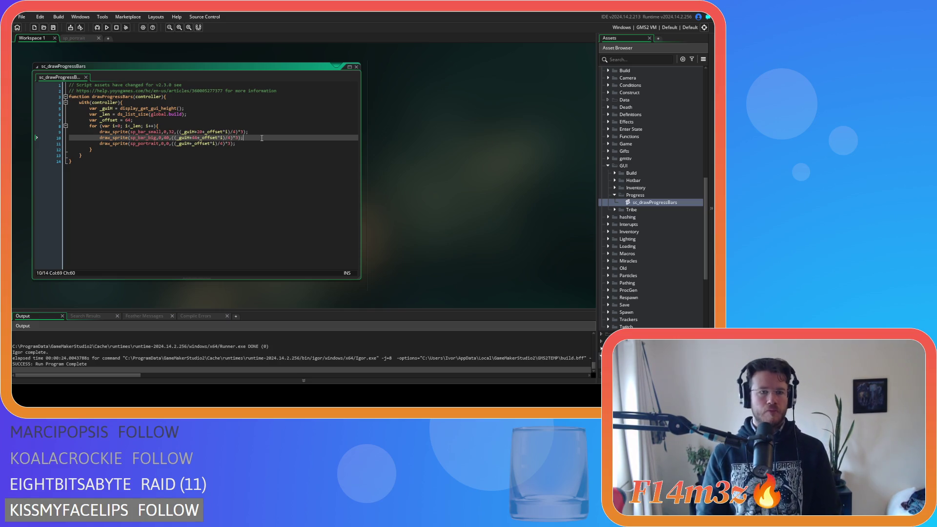
Strip the leftover ((…)/4)*3 wrapping and extra parentheses from lines 11 and 9.
left_click(231, 144)
left_click_drag(231, 145, 218, 147)
type(")*3")
key("BackSpace")
key("BackSpace")
left_click(176, 144)
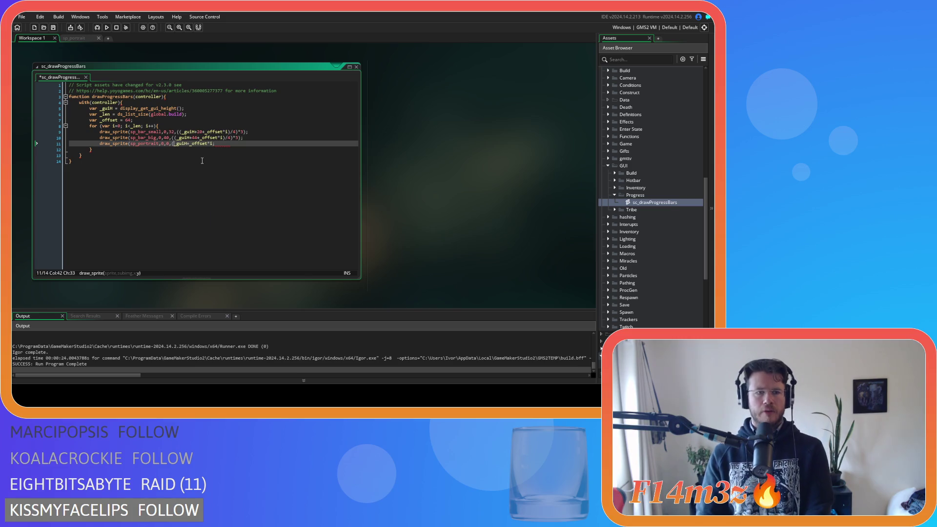
key("BackSpace")
key("Up")
key("Delete")
key("Delete")
left_click(178, 132)
key("Delete")
key("Delete")
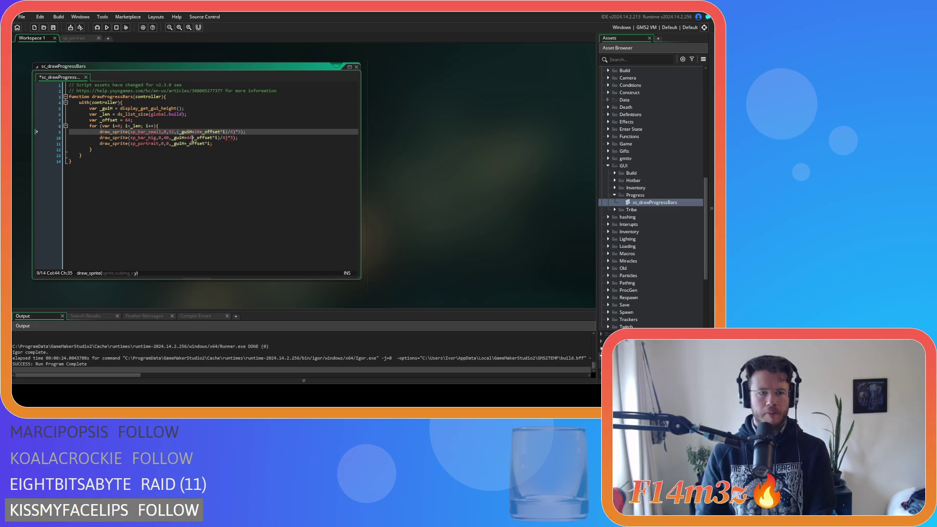
left_click_drag(223, 132, 237, 135)
Rename _guiH to _guiX on lines 5, 9, 10 and 11.
left_click(122, 120)
left_click(113, 108)
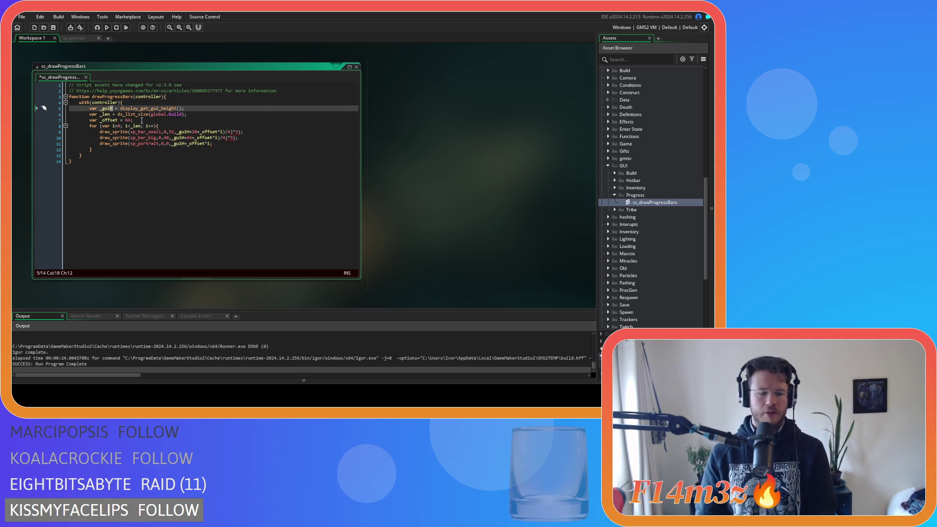
type("X")
left_click(187, 132)
key("BackSpace")
type("X")
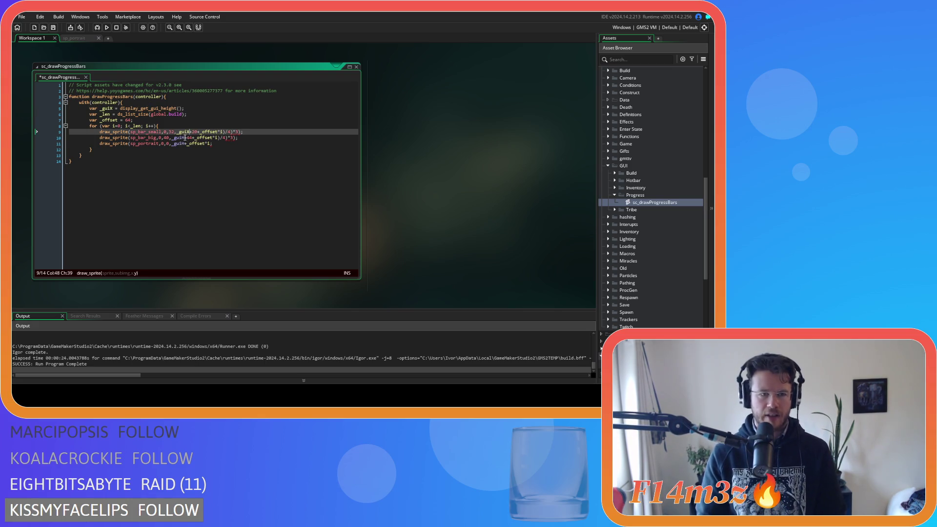
left_click(185, 137)
type("X")
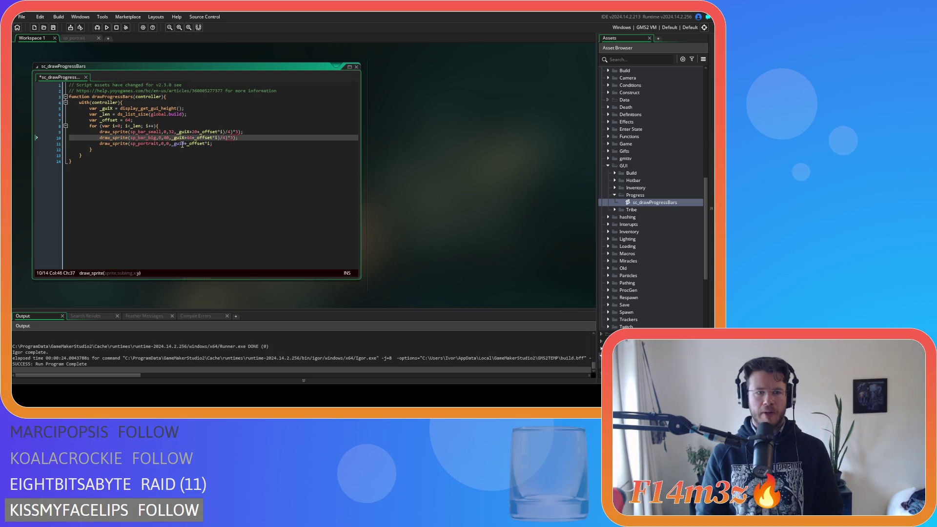
left_click(183, 145)
key("BackSpace")
type("X")
Add the missing closing parenthesis on line 11 and delete the leftover maths on line 10.
left_click(216, 145)
key("Left")
type(")")
left_click_drag(219, 138, 238, 132)
key("BackSpace")
key("BackSpace")
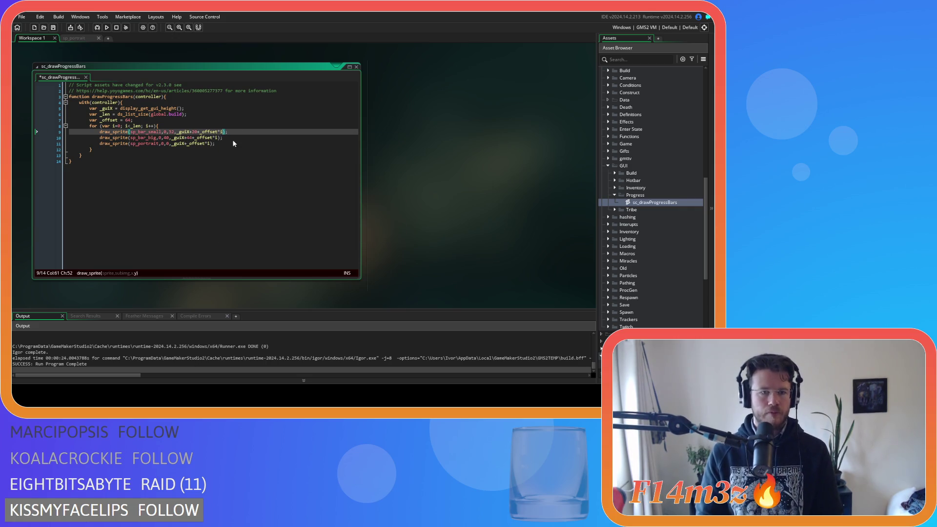
left_click(184, 108)
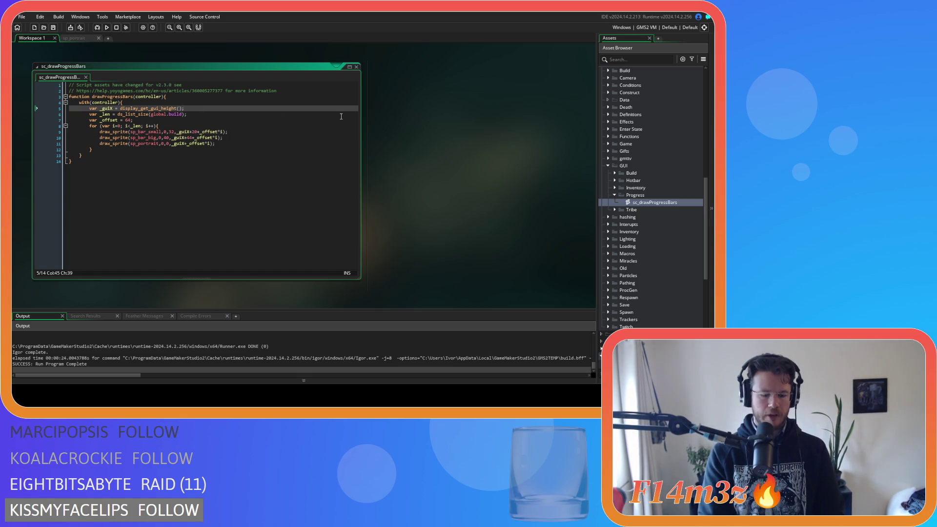
Set line 5 to _guiX = (display_get_gui_height()/4)*3 and save the script.
type("/4")
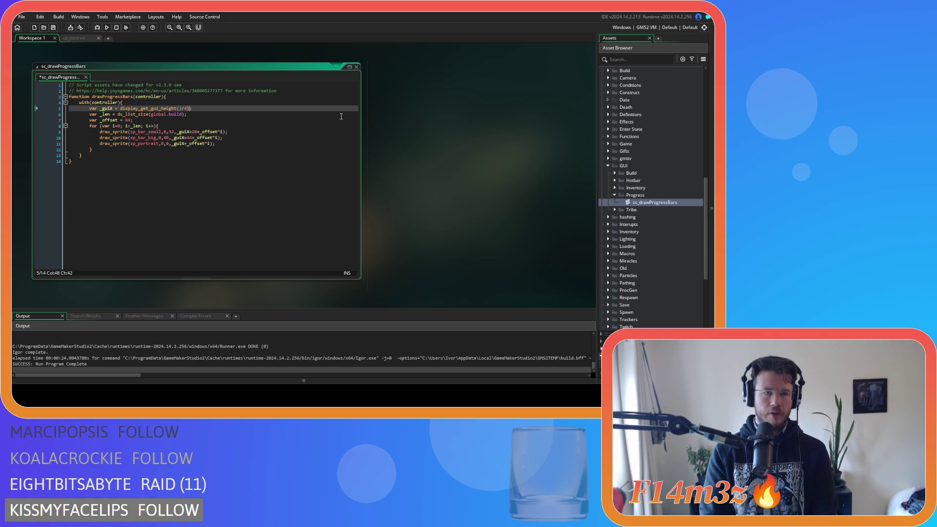
key("Left")
key("Left")
key("Left")
type("(")
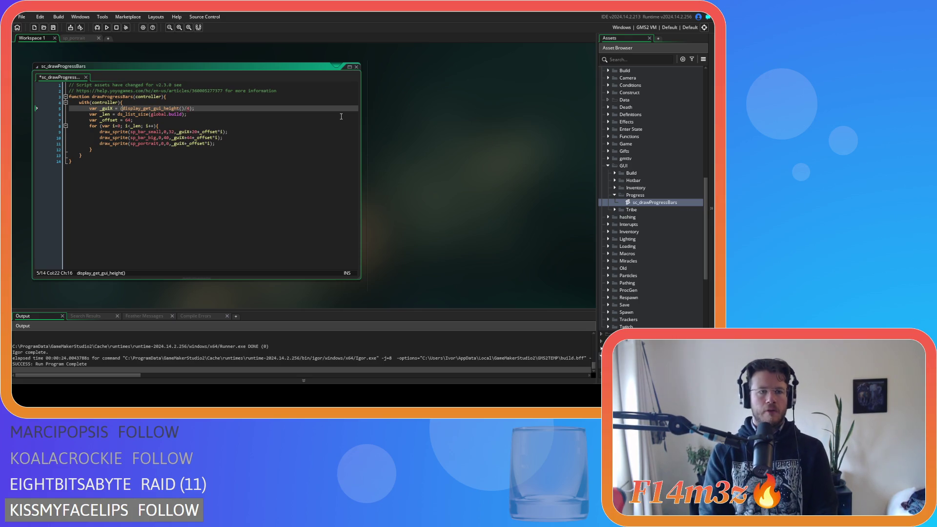
key("Right")
key("Right")
key("Right")
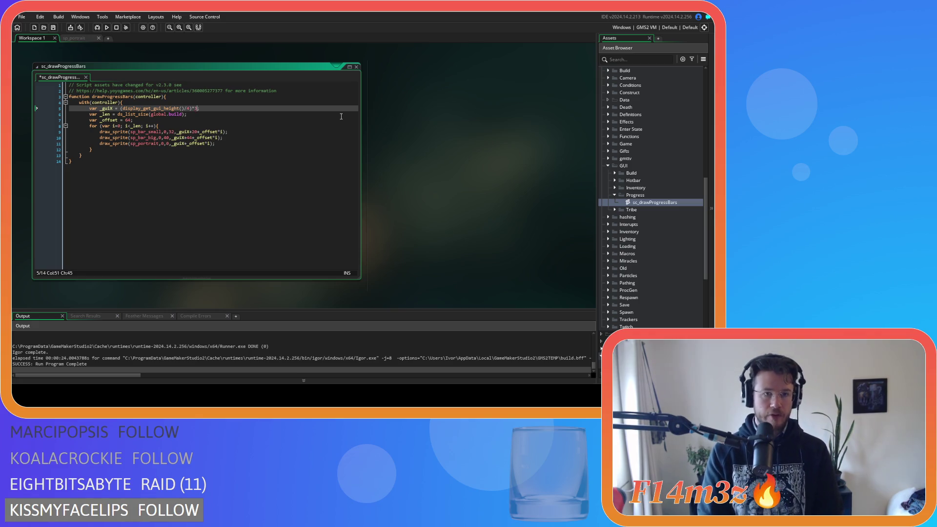
left_click(240, 137)
key("ctrl+s")
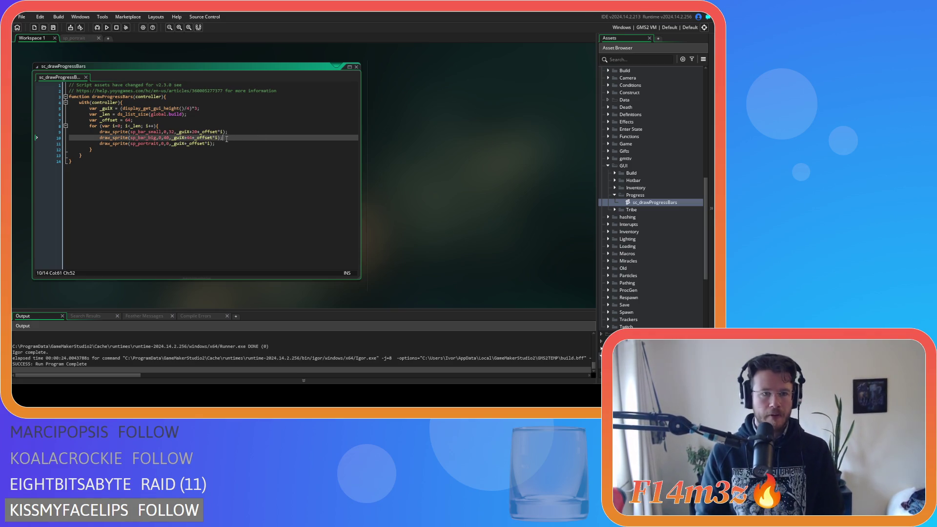
Review the bar draw calls on lines 9–11, then build and run the game with F5.
left_click(184, 131)
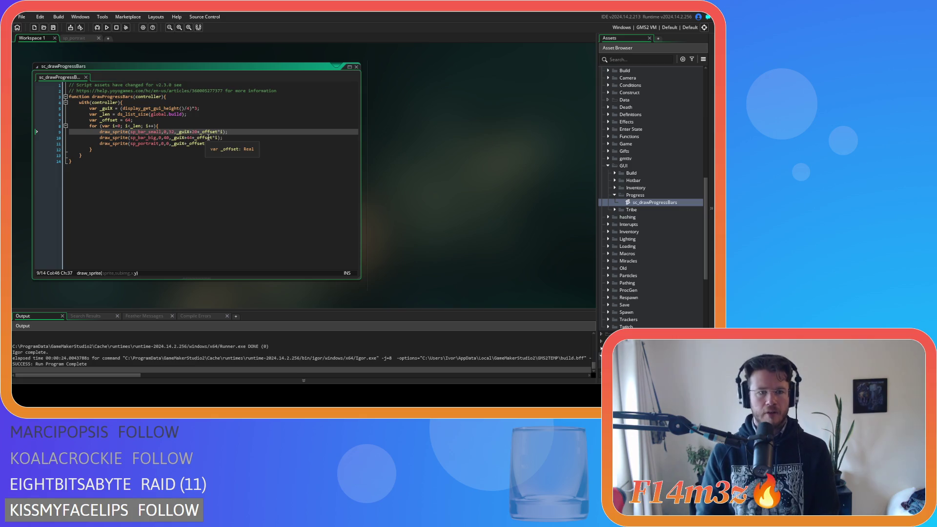
left_click(221, 132)
left_click_drag(177, 132, 199, 136)
left_click(217, 133)
key("End")
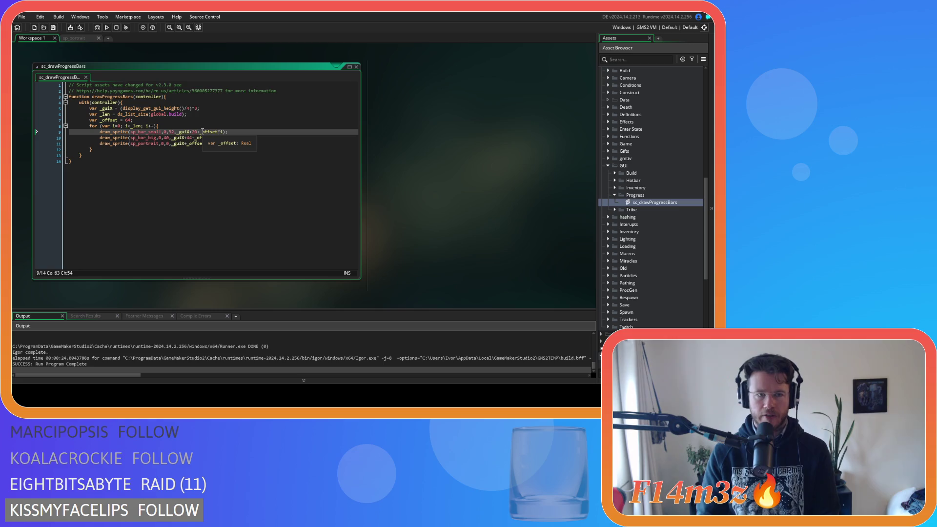
left_click(248, 145)
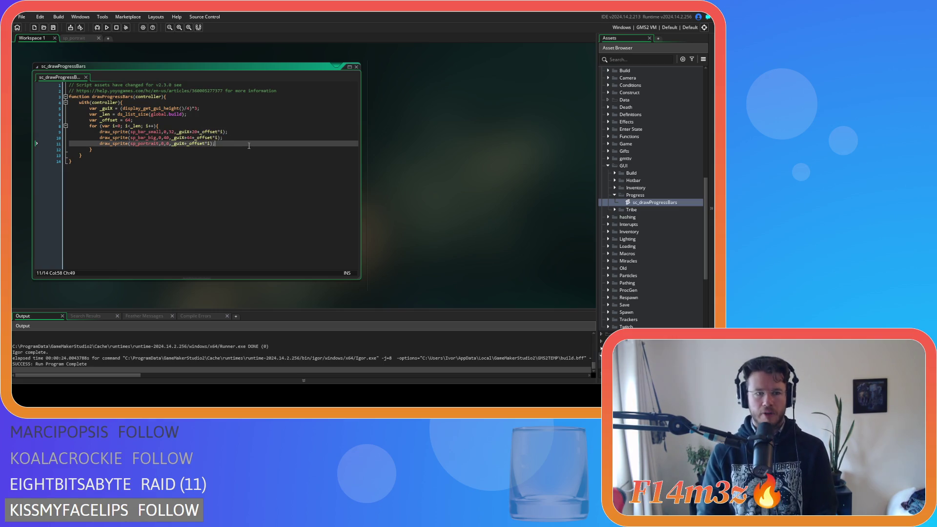
left_click(182, 161)
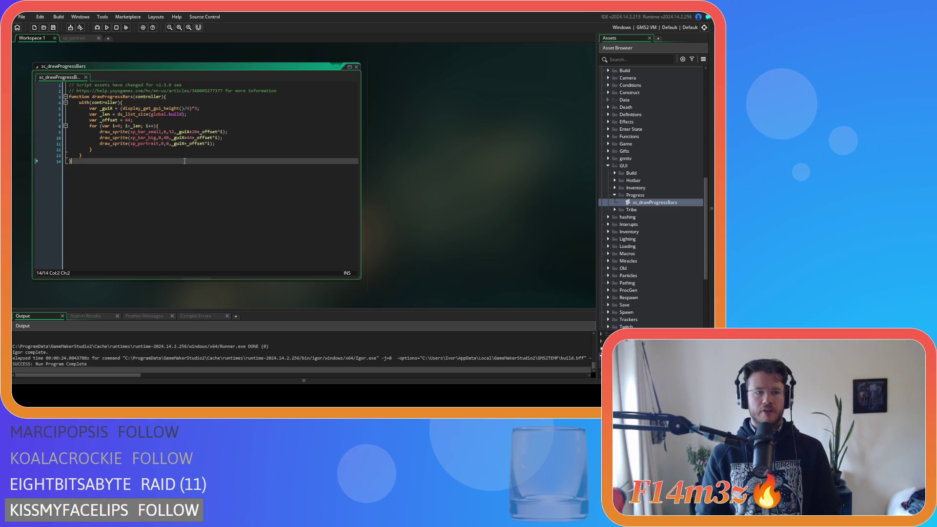
key("F5")
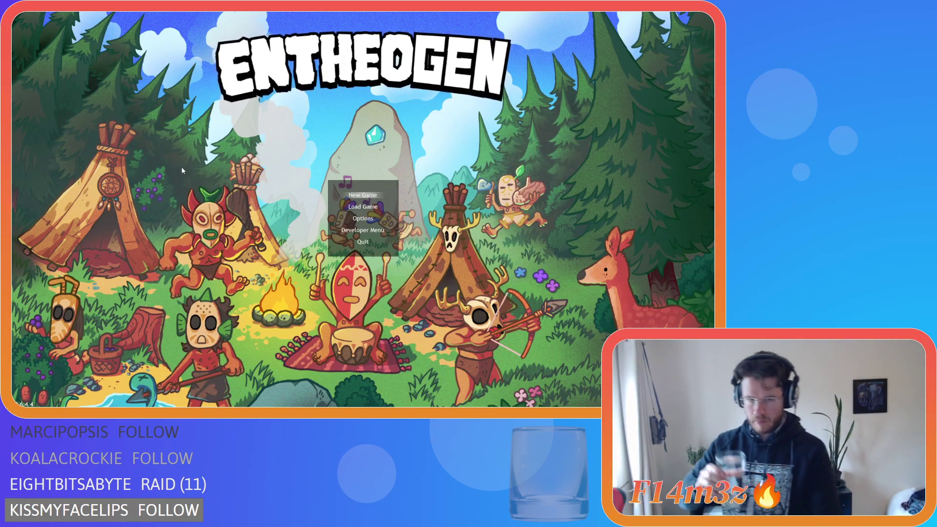
Choose Load Game on the title menu, check the left-side bars, then quit with Escape and Y.
key("Down")
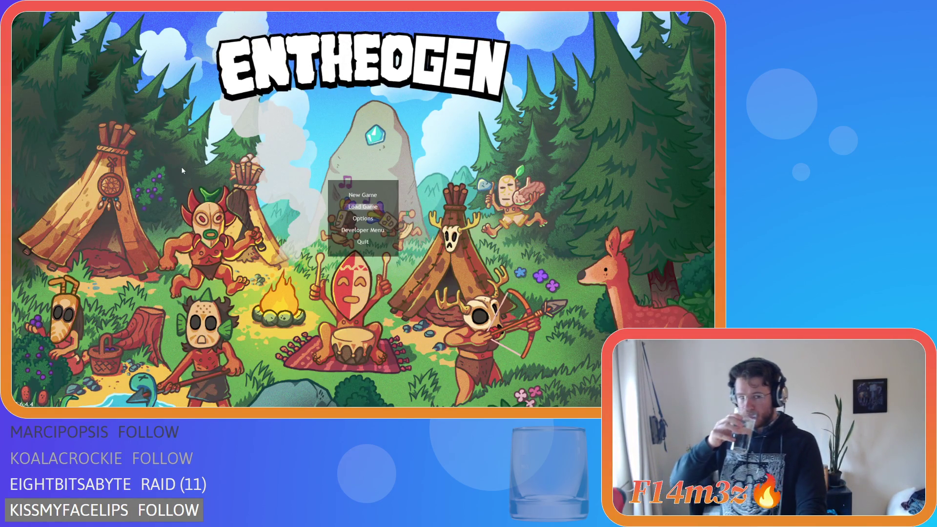
key("Return")
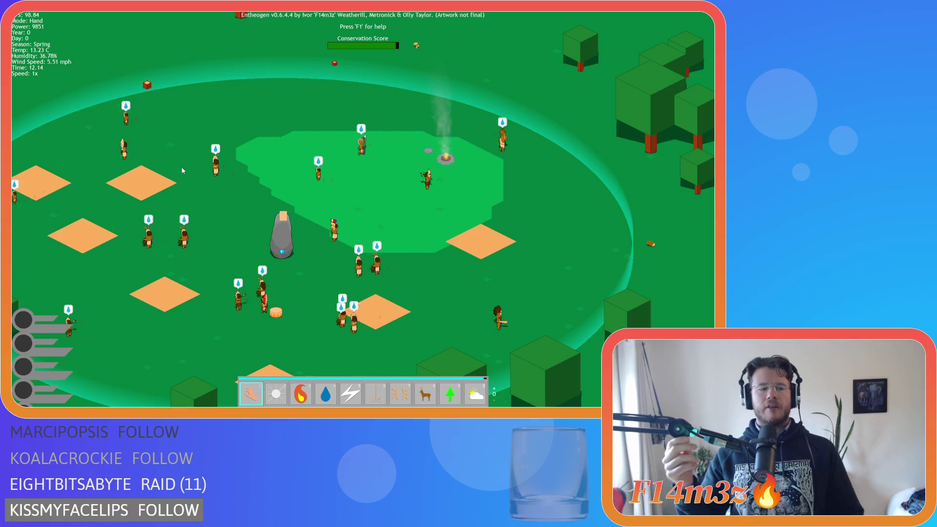
key("Escape")
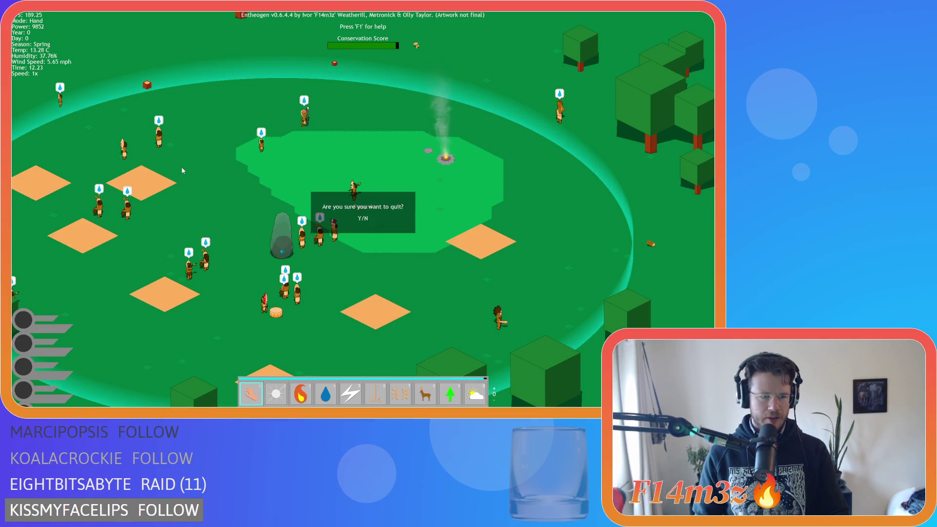
key("y")
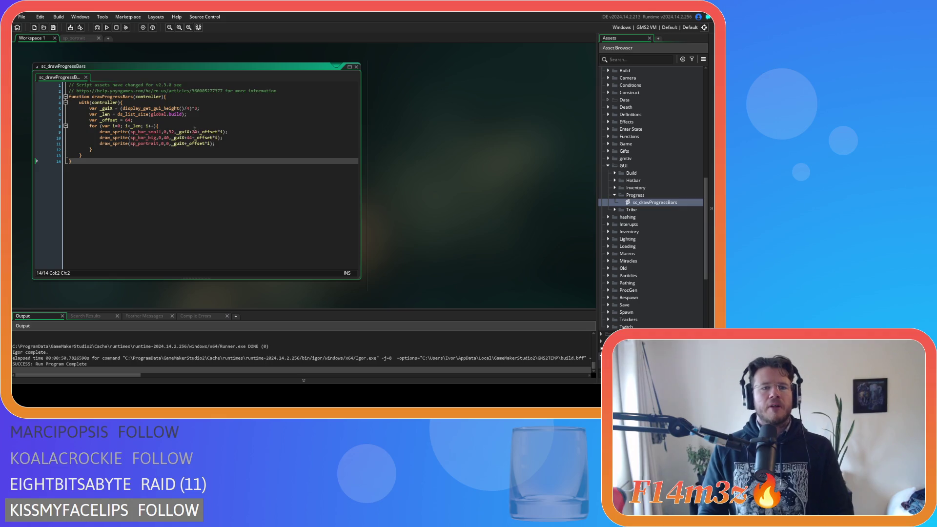
Change the small bar's x offset from 24 to 44 and the big bar's from 44 to 20, then rerun.
double_click(195, 132)
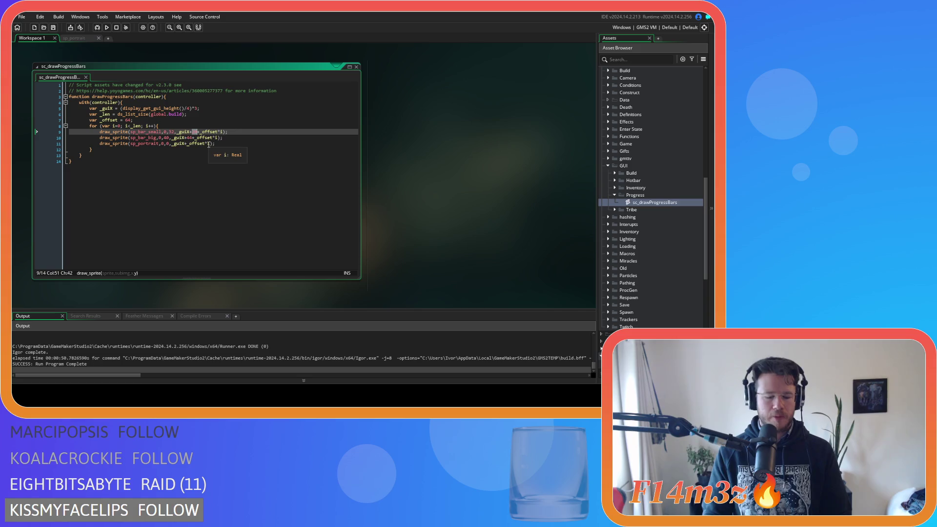
type("44")
double_click(189, 138)
type("20")
left_click(247, 143)
key("F5")
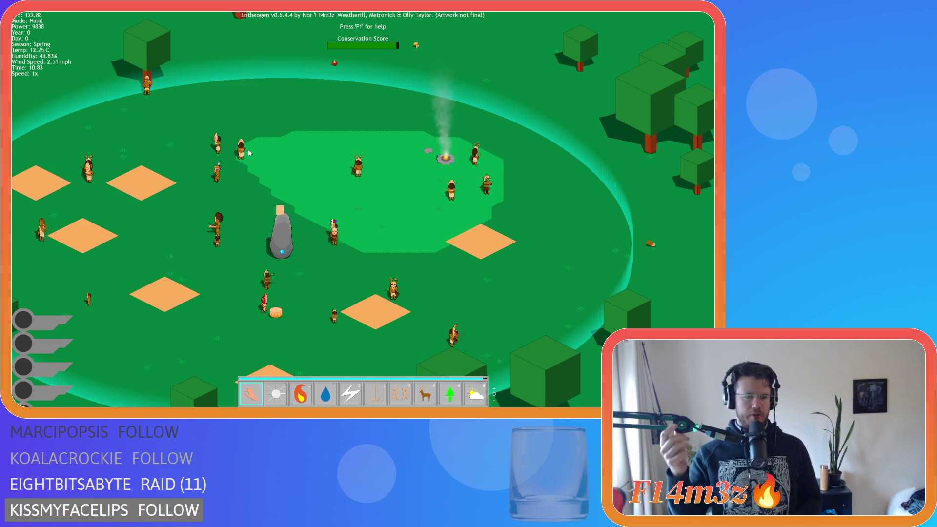
Quit the running game with Escape and Y, then return to the end of line 10.
key("Escape")
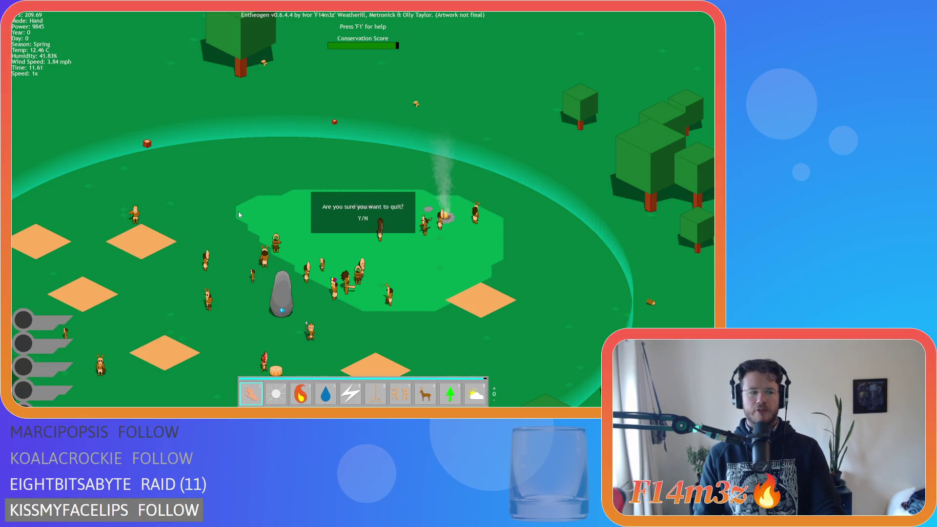
key("y")
left_click(239, 204)
left_click(212, 138)
key("End")
Change the divisor on line 5 from 4 to 3 and save the script.
left_click(187, 109)
type("3")
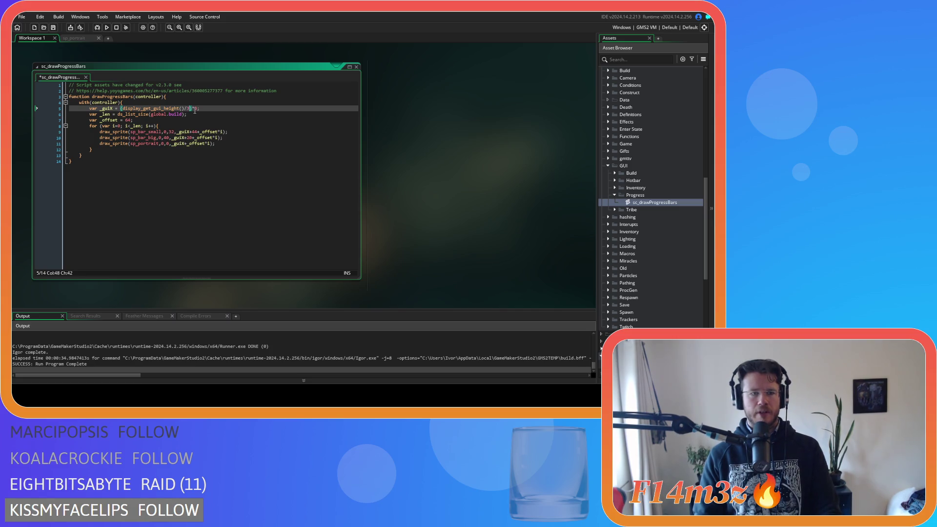
type("*2")
key("ctrl+s")
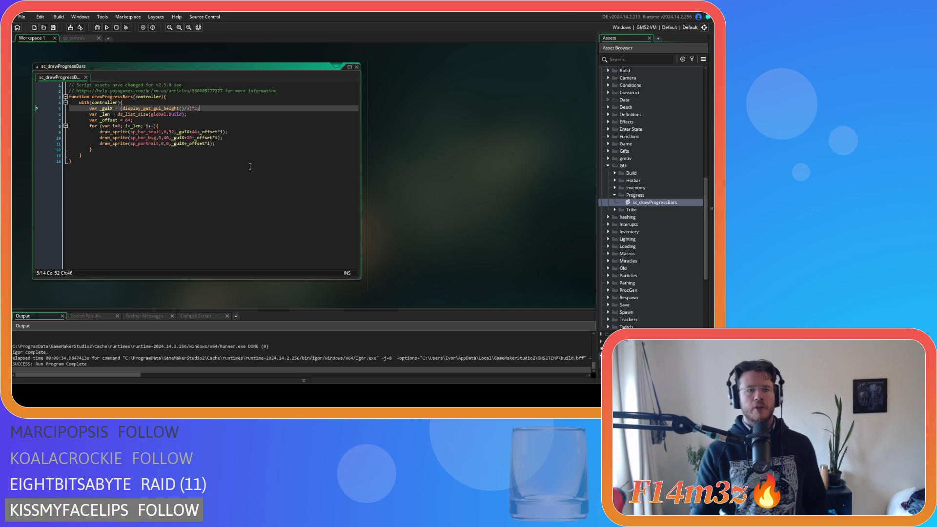
Open the sp_bar_big sprite from the Asset Browser.
left_click(303, 185)
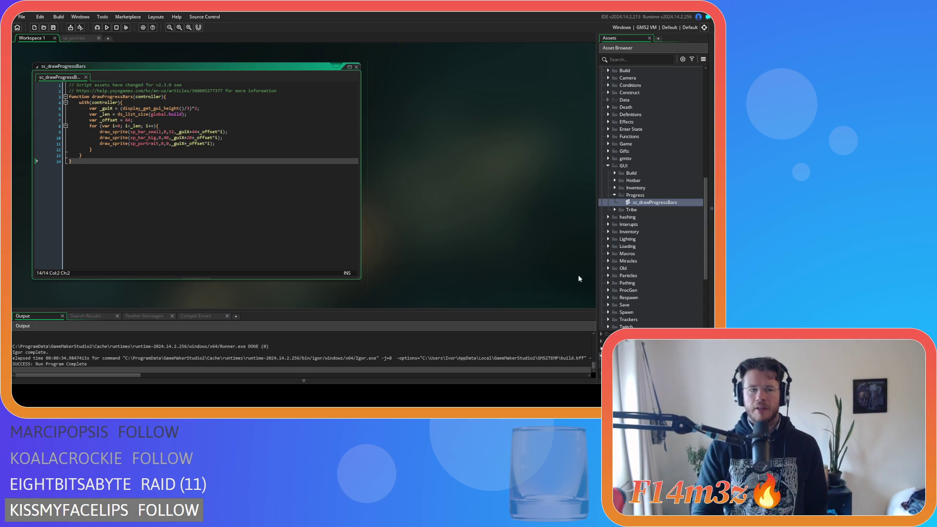
scroll(649, 273, "down", 10)
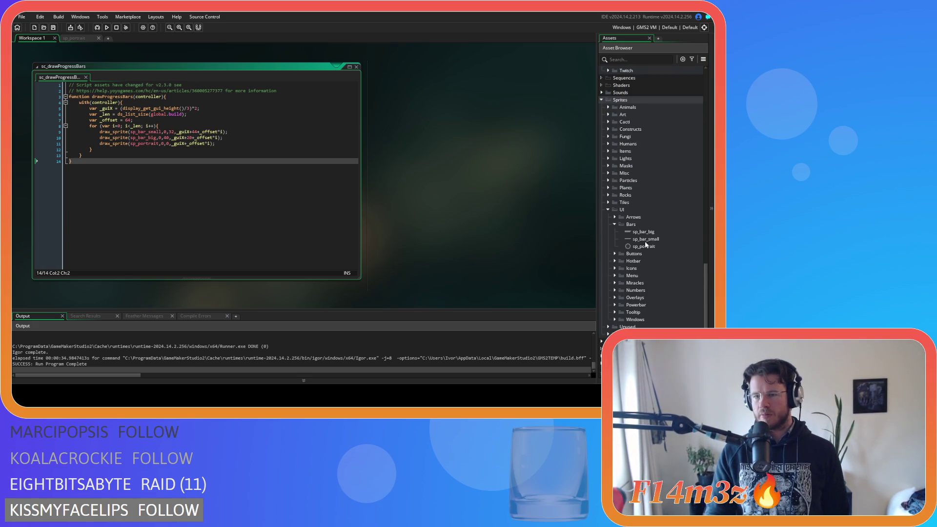
double_click(644, 232)
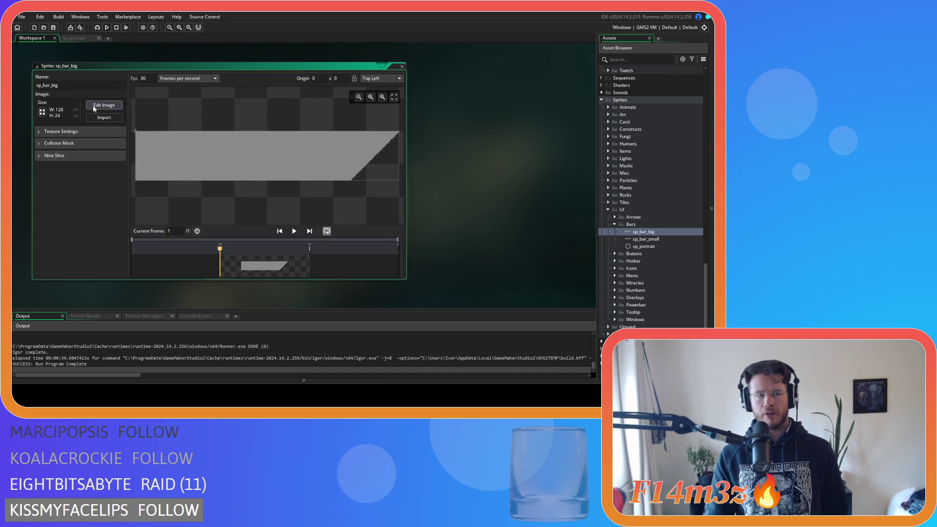
Resize sp_bar_big's canvas, not the image, to 160×24.
left_click(42, 112)
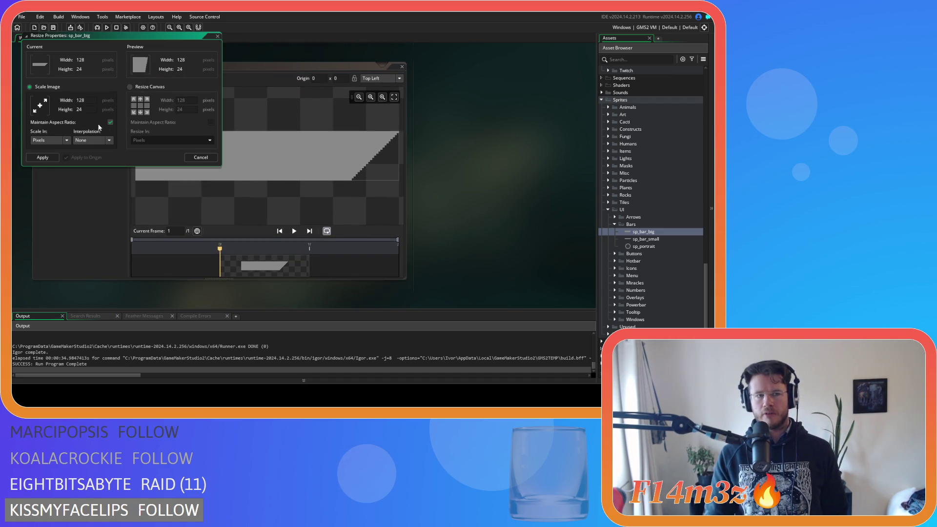
left_click(129, 86)
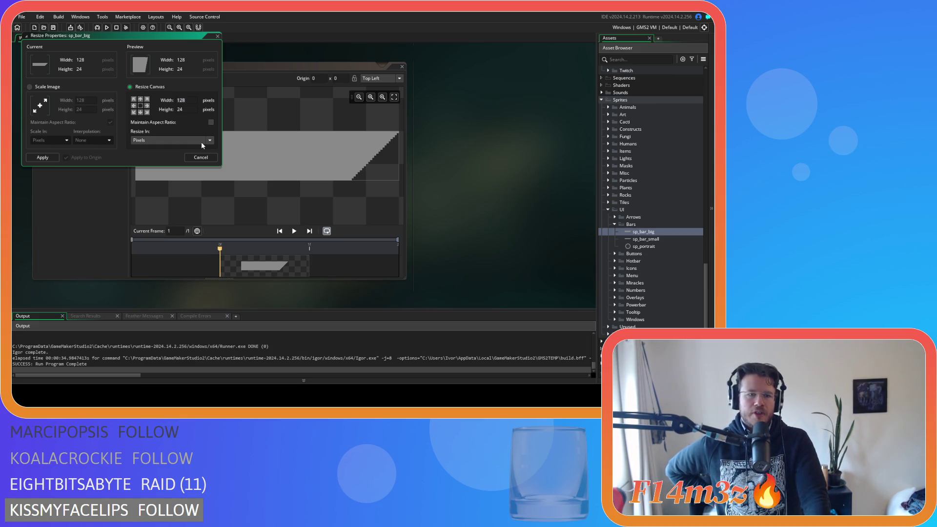
type("160")
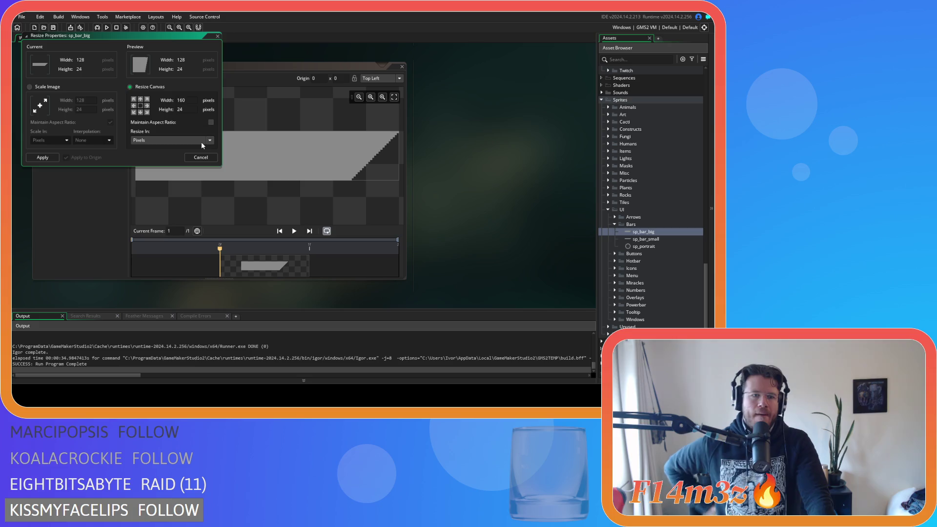
left_click(42, 157)
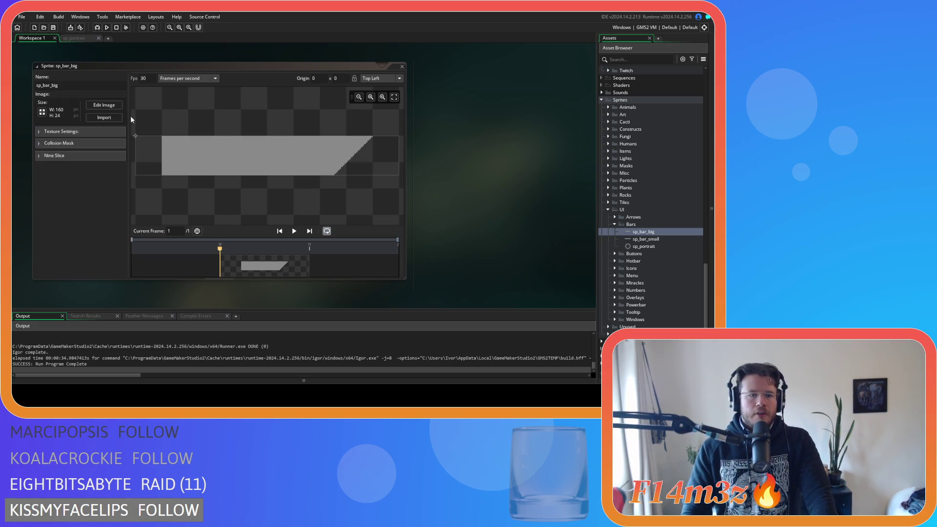
In the image editor, select all and shift the bar content to the right.
left_click(104, 105)
key("ctrl+a")
left_click_drag(287, 196, 333, 197)
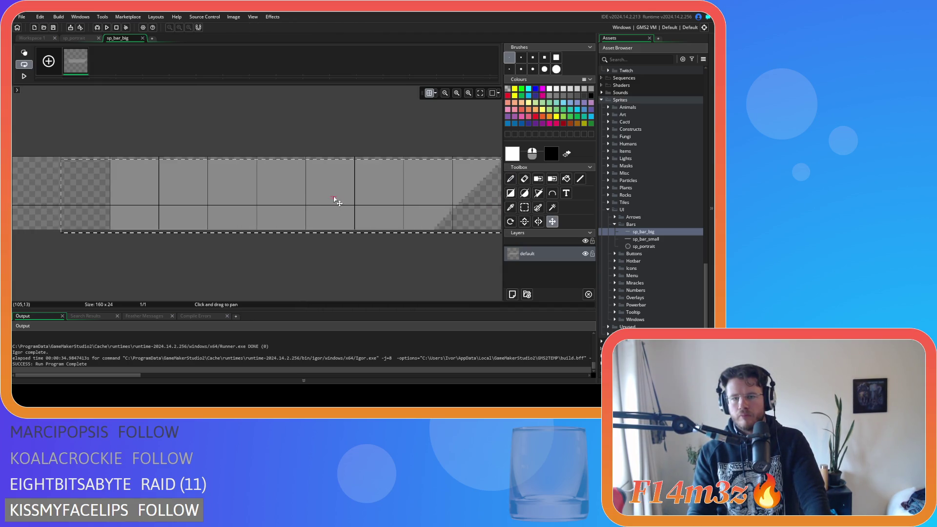
key("ctrl+z")
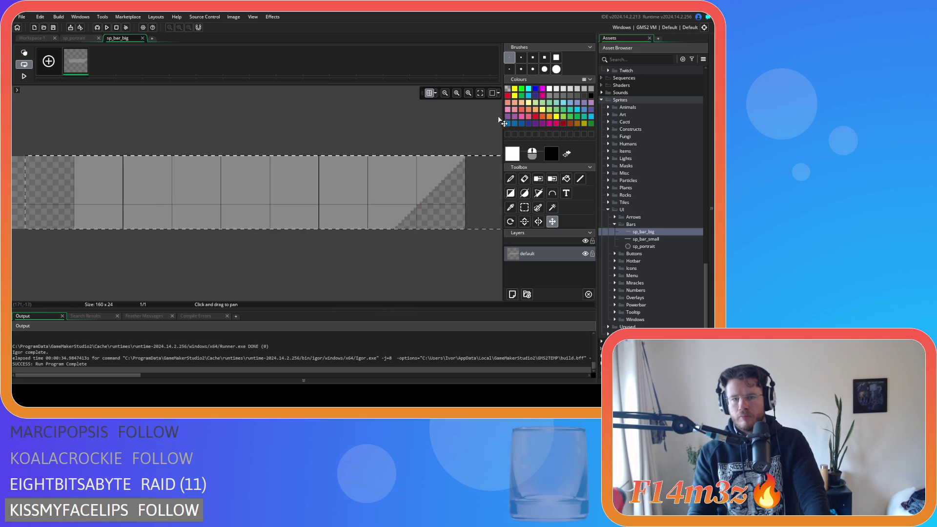
key("ctrl+y")
key("s")
left_click(458, 255)
Fill the empty left area with the bar's grey and close the pixel editor.
left_click(565, 180)
left_click(428, 194, "ctrl")
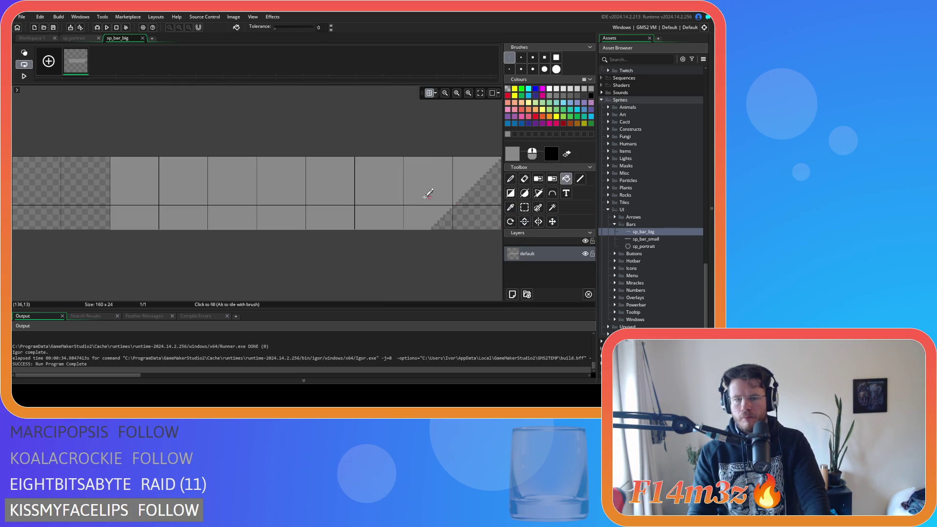
left_click(96, 168)
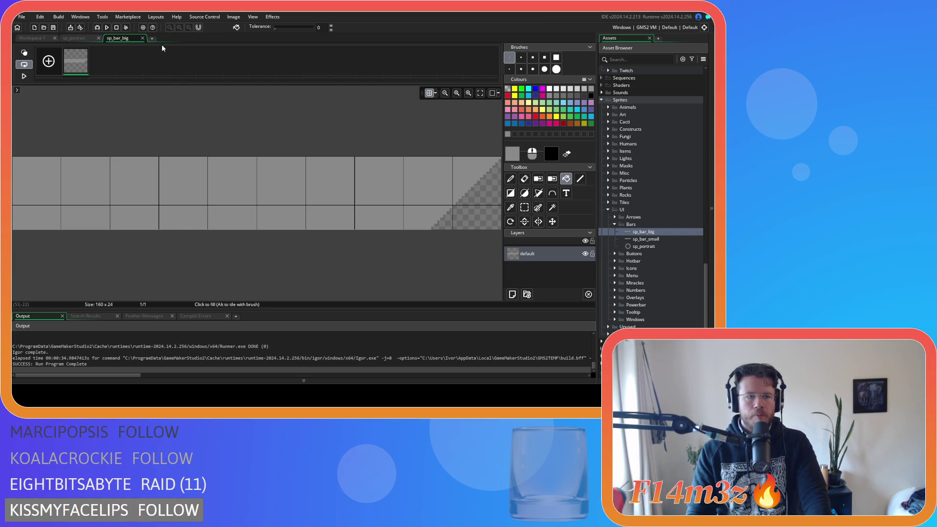
left_click(143, 38)
double_click(646, 239)
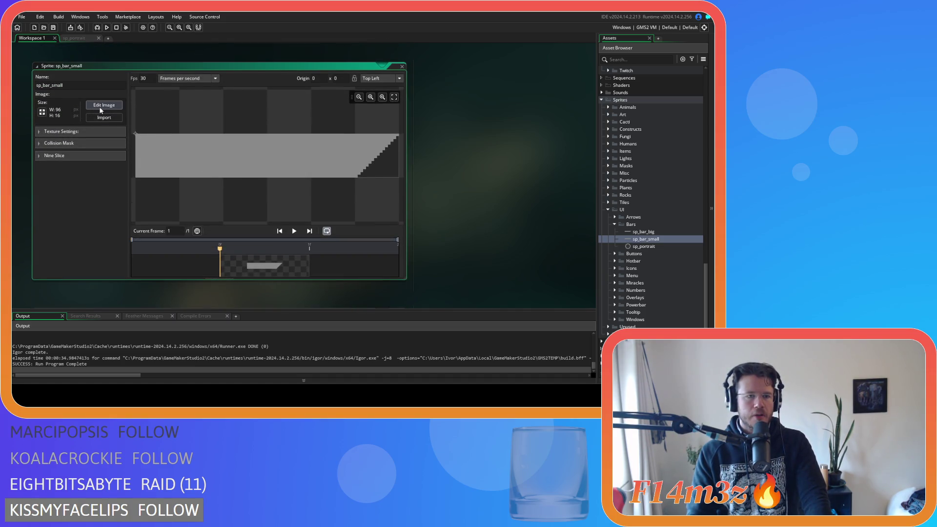
Resize sp_bar_small's canvas to 128×16.
left_click(100, 106)
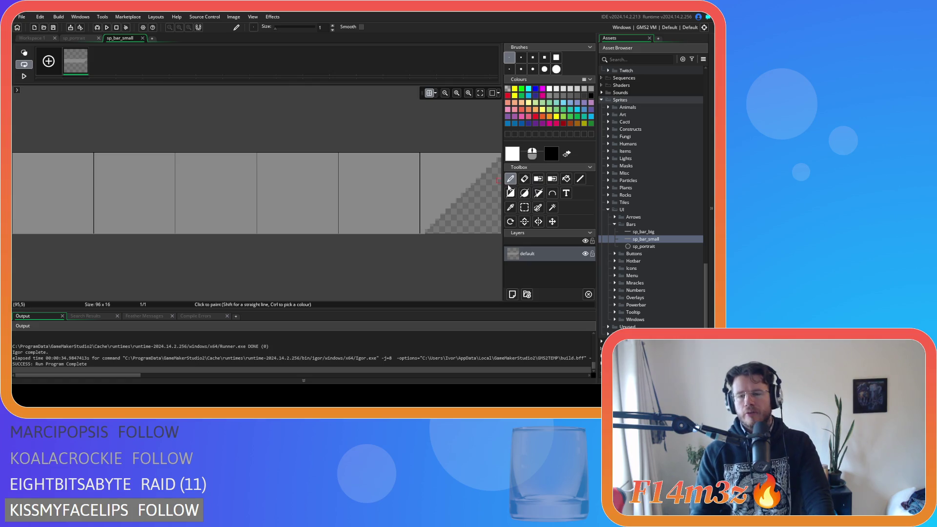
left_click(142, 38)
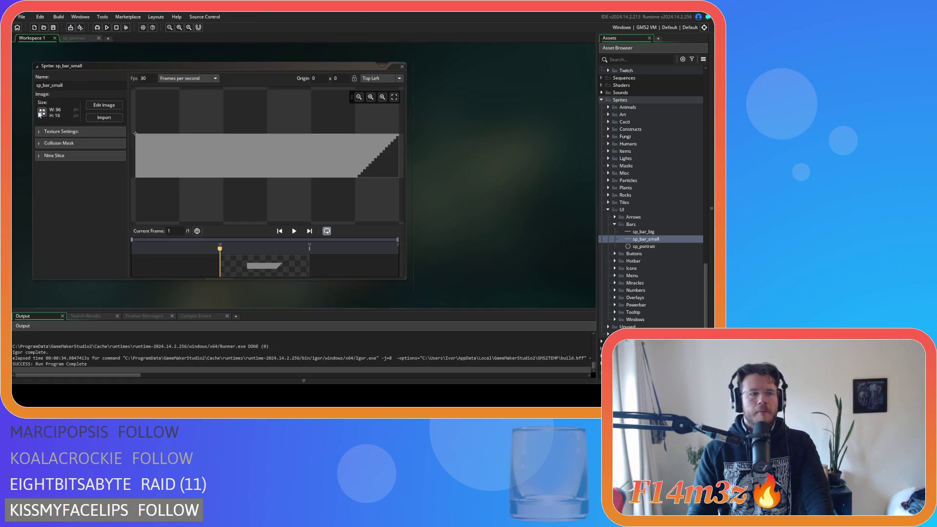
left_click(41, 113)
left_click(149, 87)
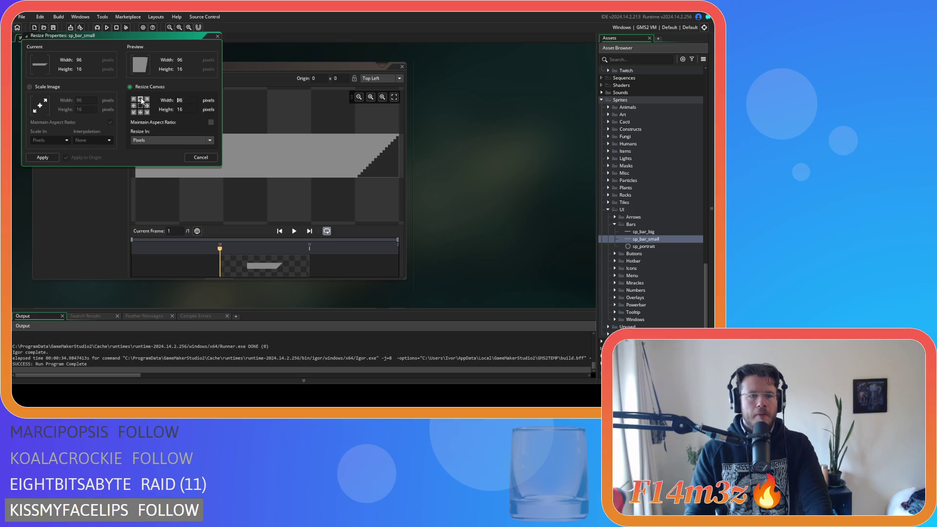
type("128")
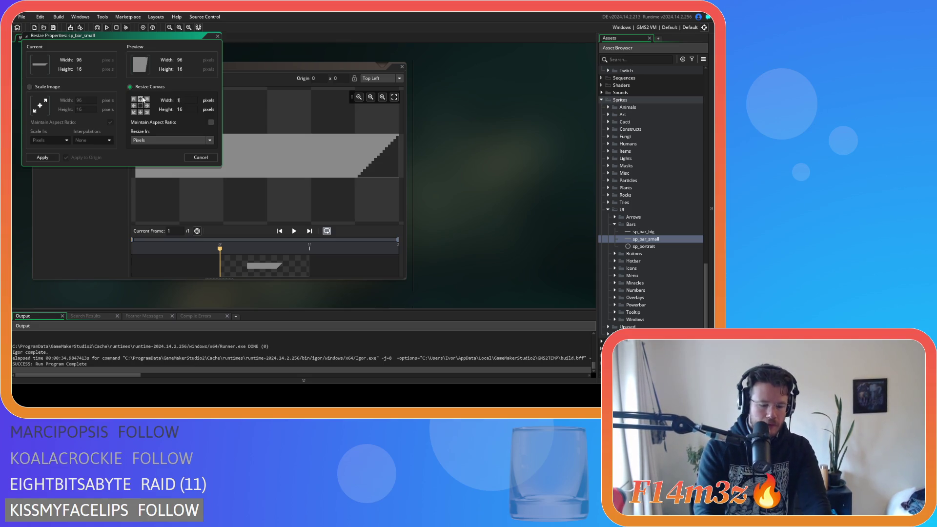
left_click(42, 157)
Shift sp_bar_small's bar content right and fill the empty left cells with grey.
left_click(117, 105)
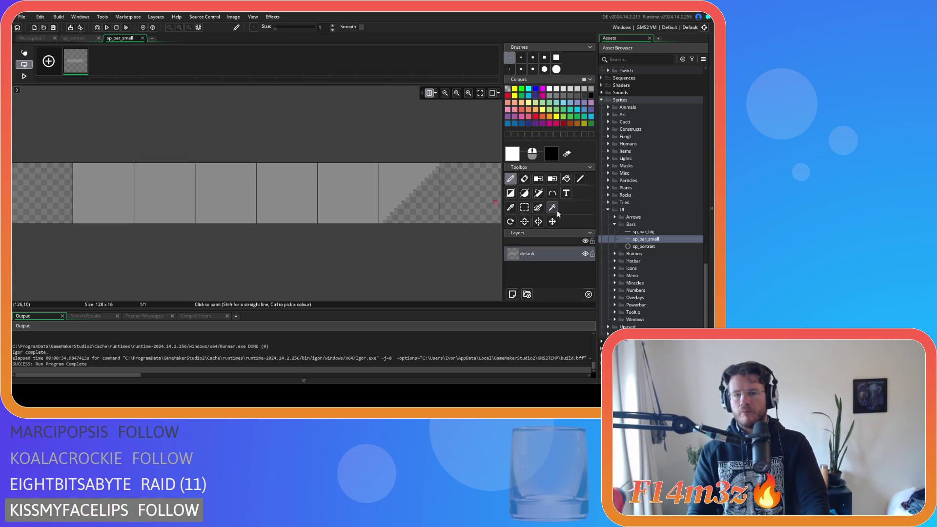
left_click_drag(304, 195, 360, 194)
left_click(566, 178)
left_click(126, 172)
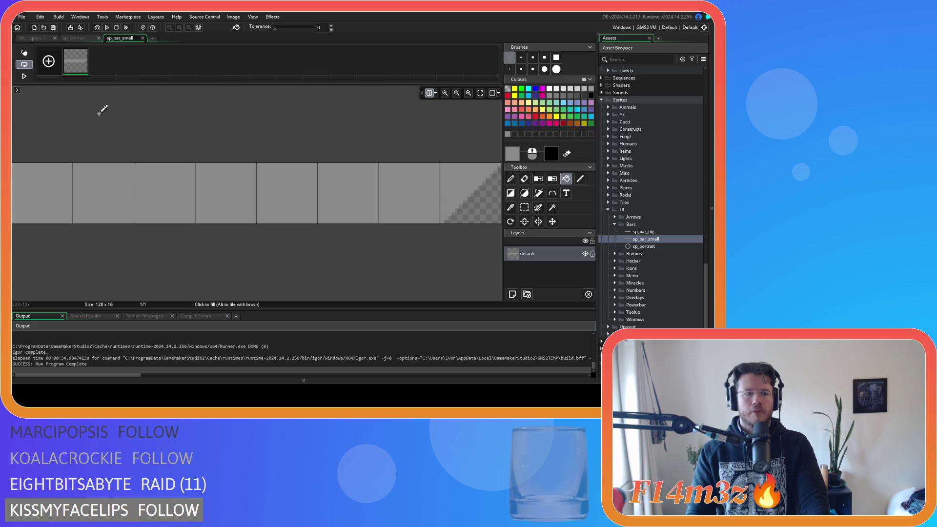
left_click(142, 38)
left_click(84, 38)
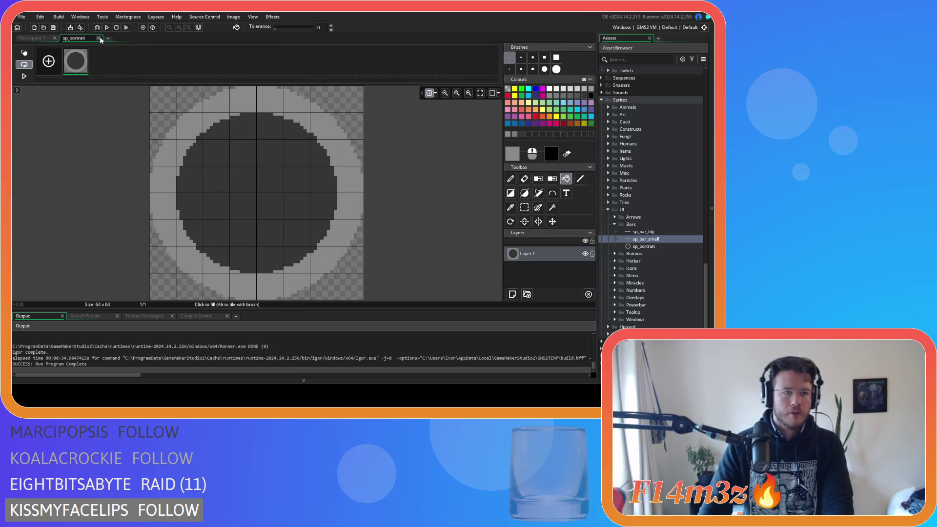
left_click(99, 38)
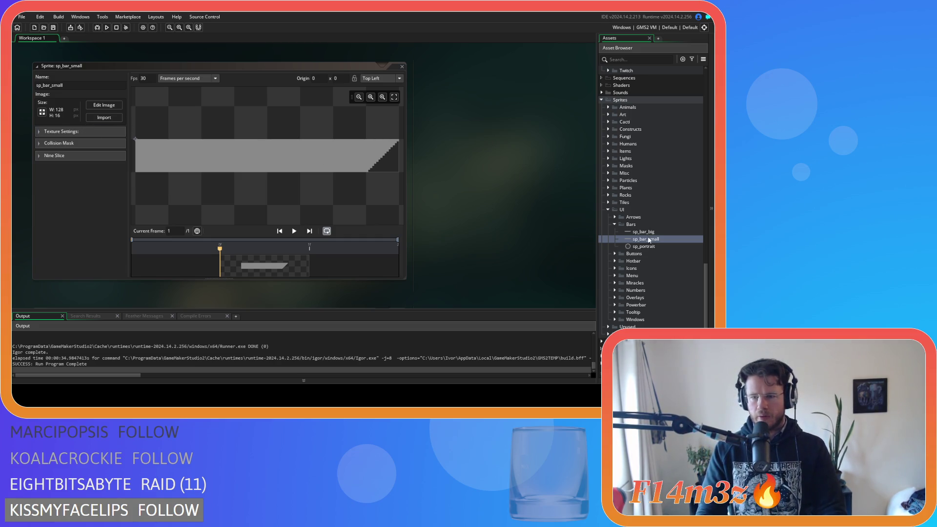
left_click(103, 105)
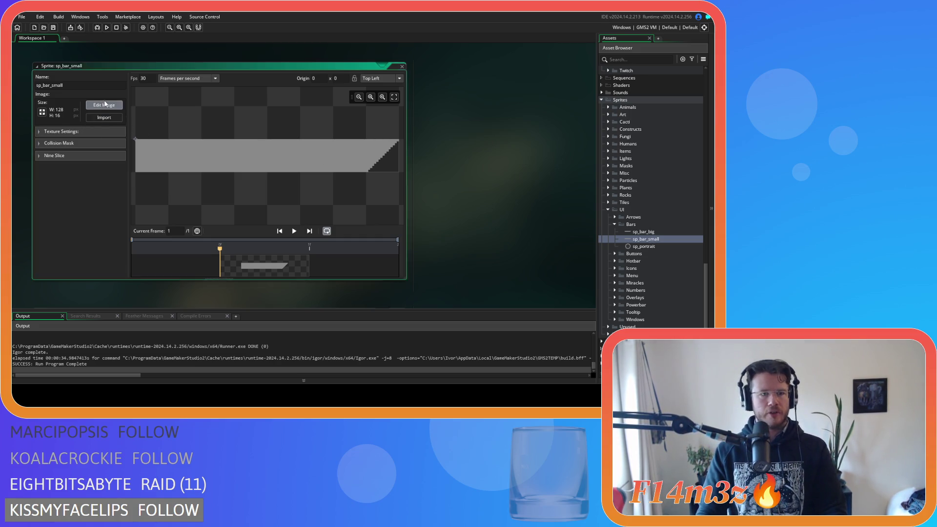
Draw a dark grey line along the bar's top row and start a test build.
left_click(582, 99)
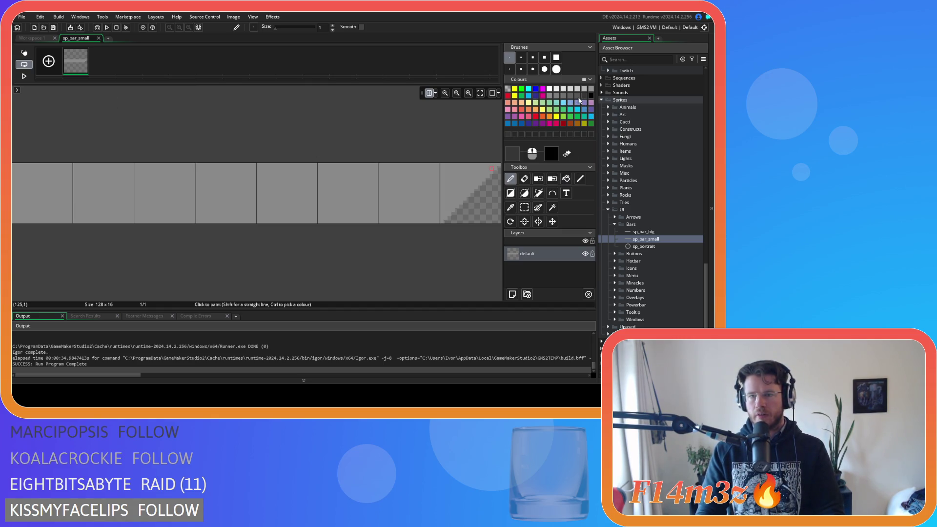
left_click(579, 179)
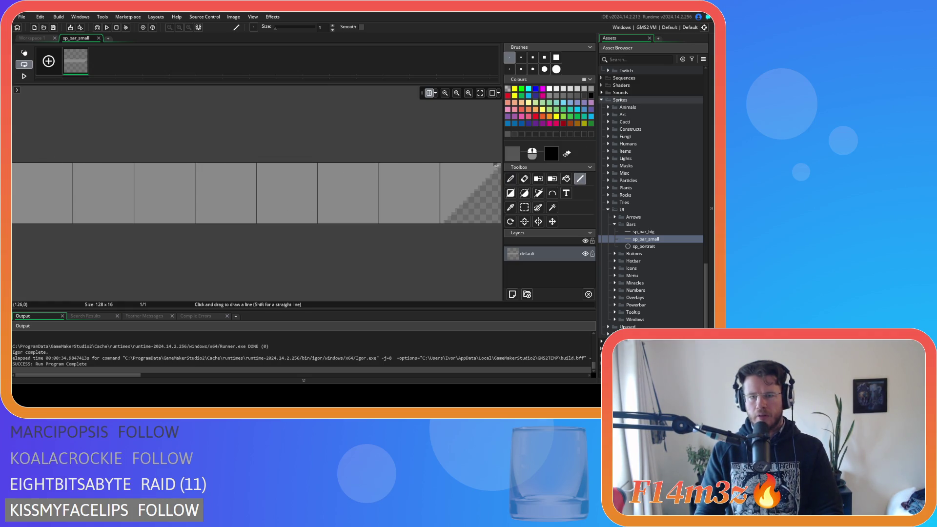
left_click_drag(499, 164, 13, 164)
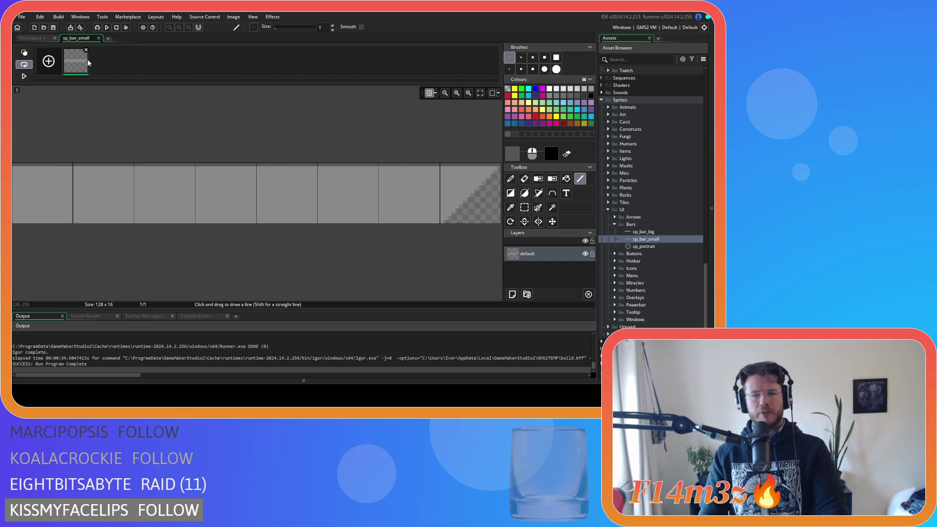
key("F5")
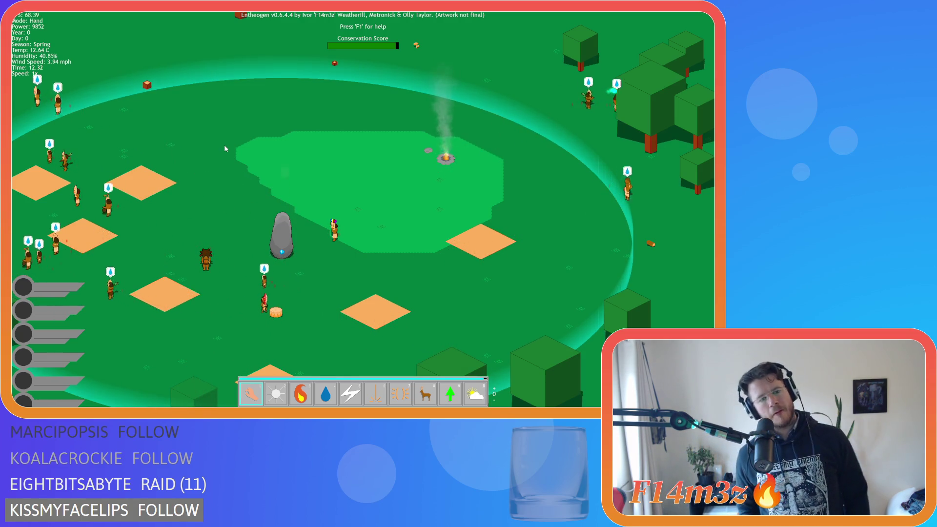
After inspecting the widened bars at the left, quit the test run with Escape and Y.
key("Escape")
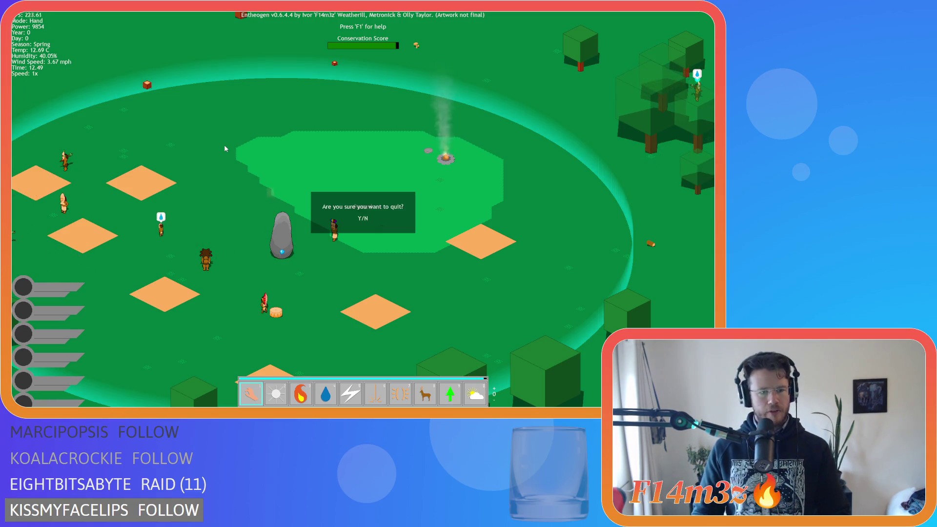
key("y")
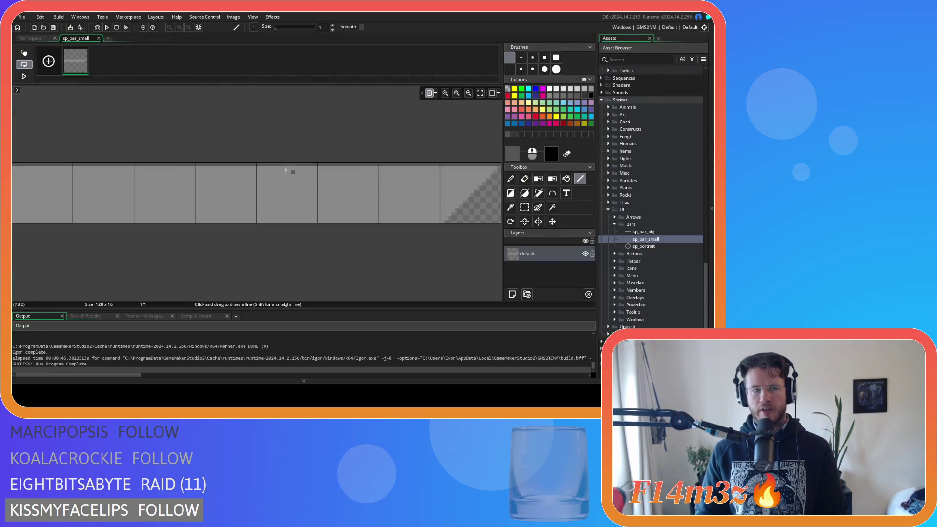
Redraw sp_bar_small's top-row line in a lighter grey, close the editor, and open sp_portrait.
left_click(570, 96)
left_click_drag(499, 164, 18, 165)
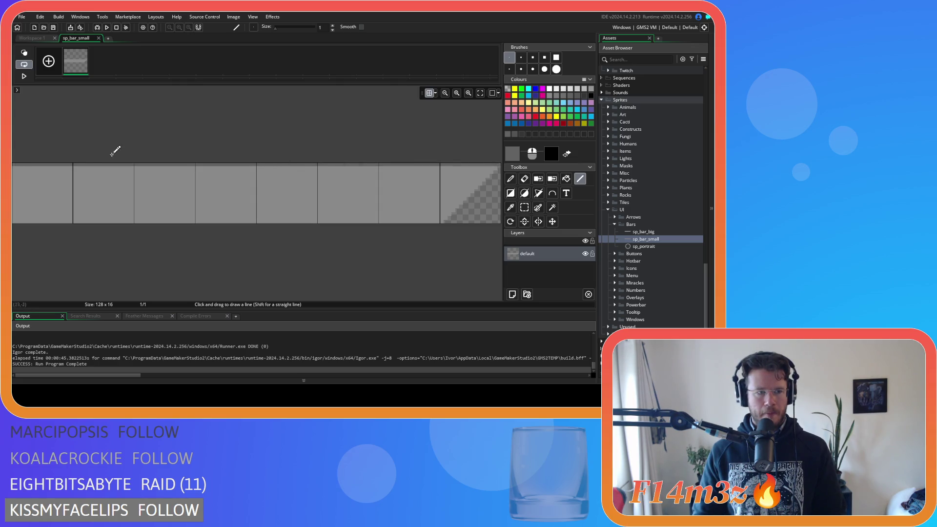
left_click(101, 38)
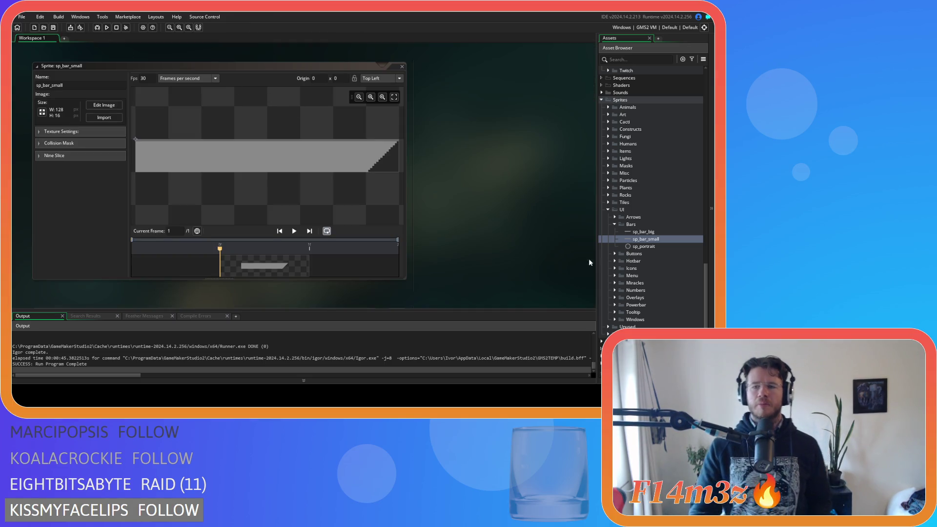
left_click(634, 253)
left_click(614, 253)
left_click(614, 253)
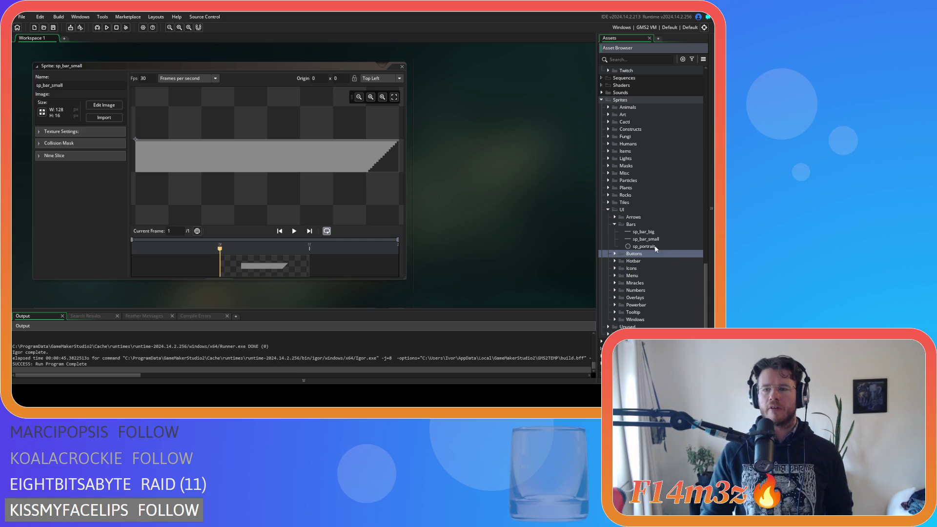
double_click(653, 247)
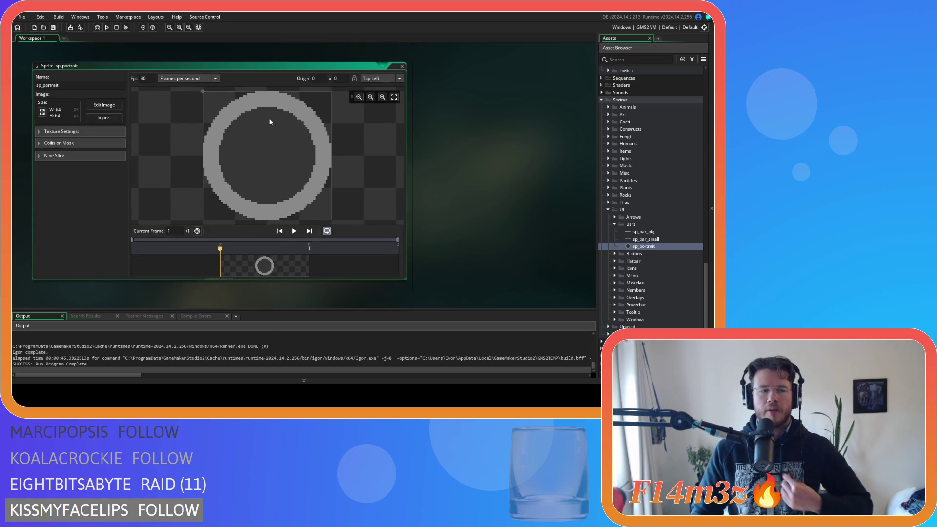
Add a light grey ellipse around sp_portrait's outer ring, then build and run the game.
left_click(104, 105)
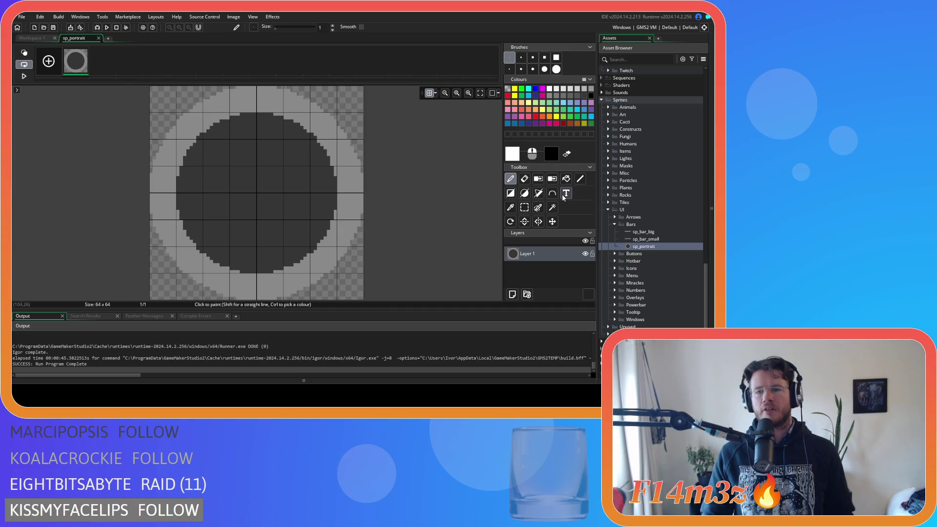
left_click(572, 98)
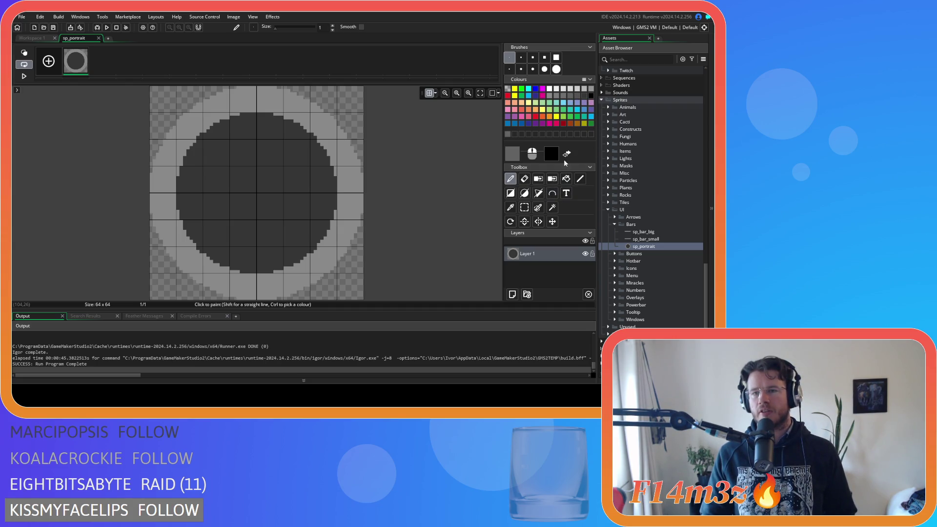
left_click(523, 193)
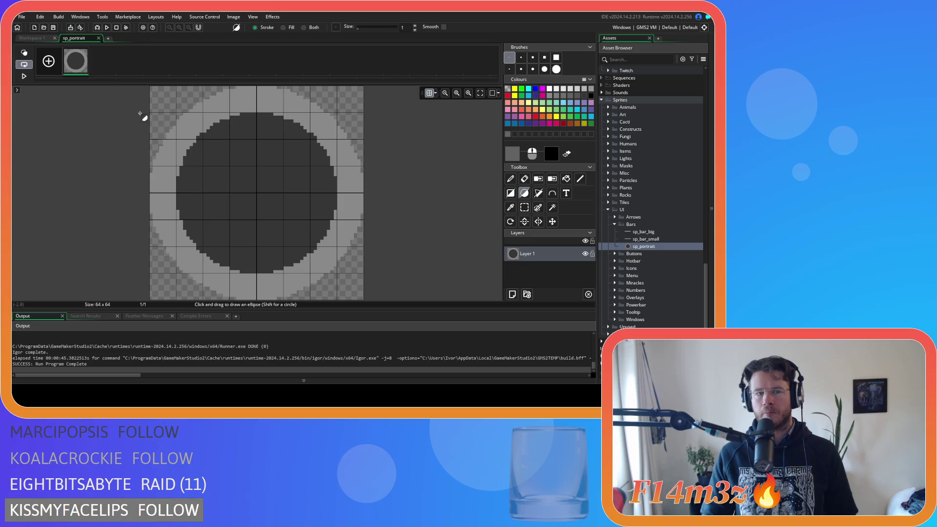
left_click_drag(150, 87, 363, 299)
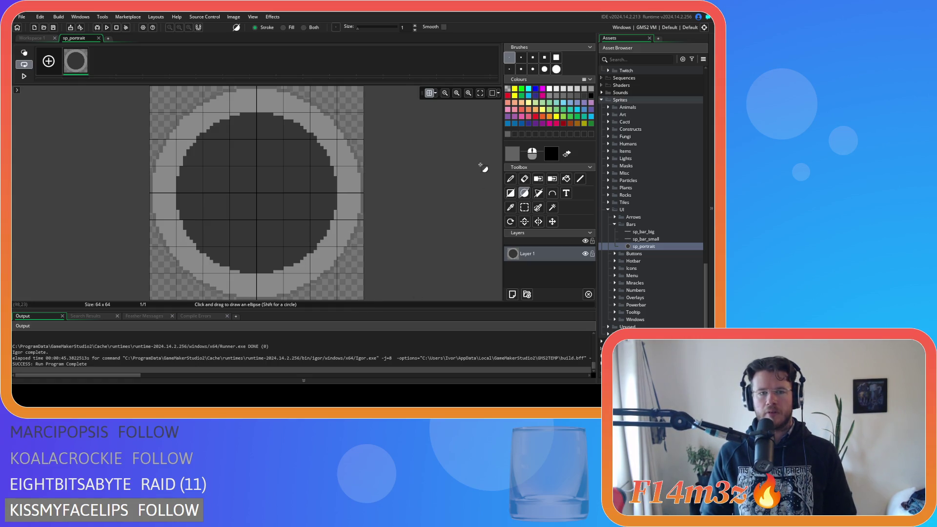
key("F5")
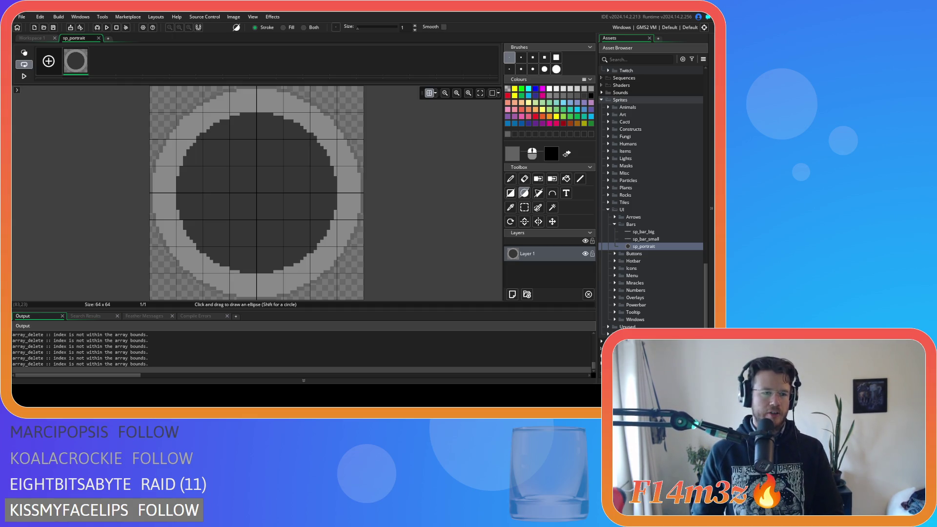
key("alt+Tab")
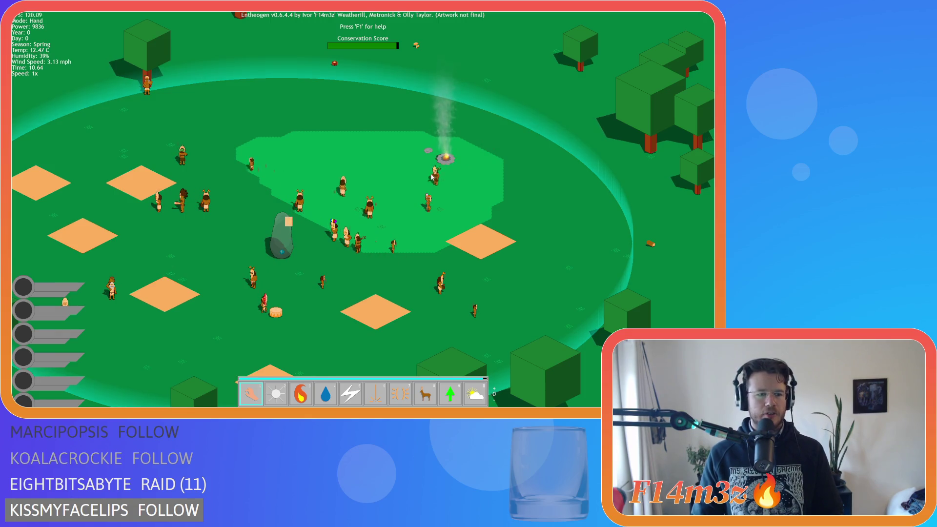
Check the portrait bars stacked at left, then quit the game and confirm with Y.
key("Escape")
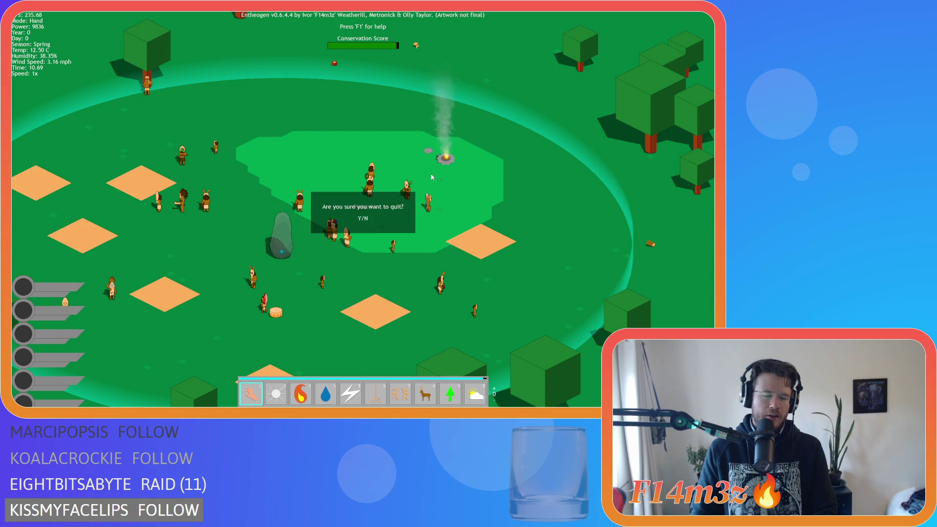
key("y")
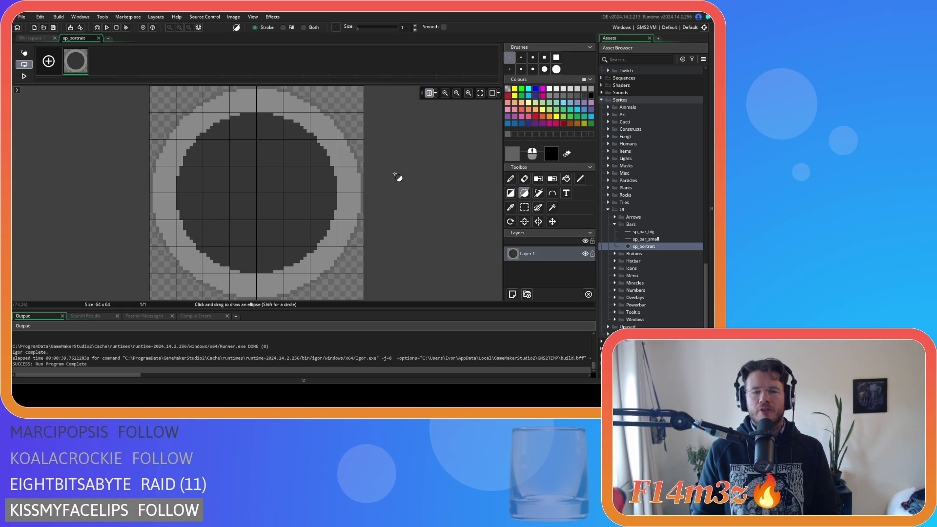
Undo the last portrait edit, close its editor, and compare the sp_bar_small and sp_bar_big sizes.
key("ctrl+z")
left_click(98, 38)
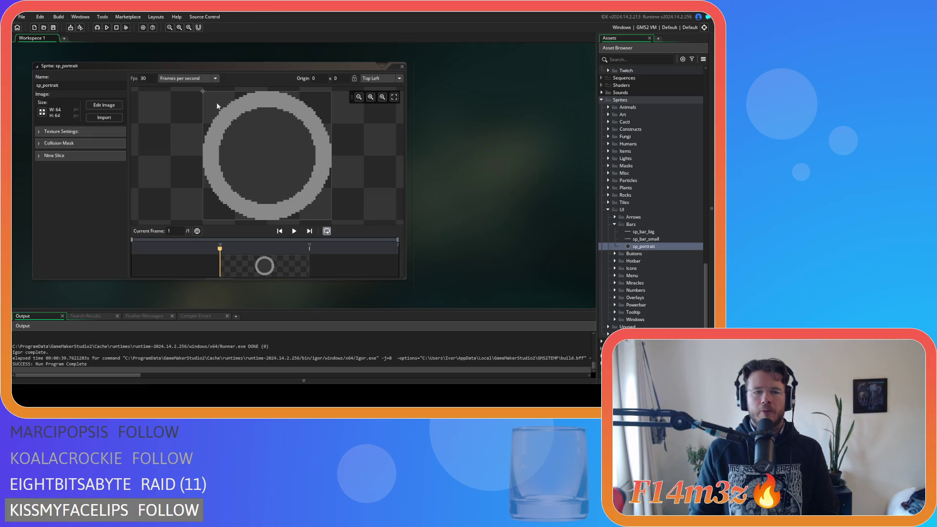
double_click(678, 240)
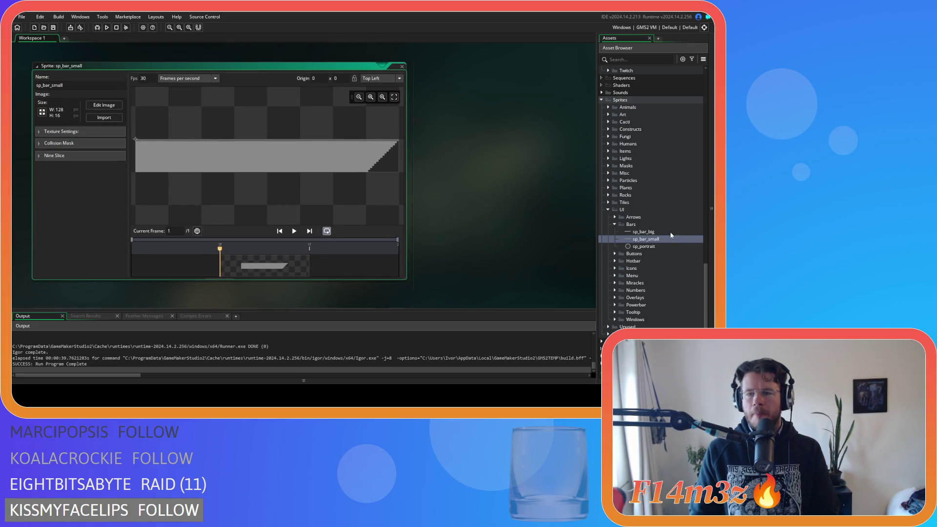
left_click(669, 233)
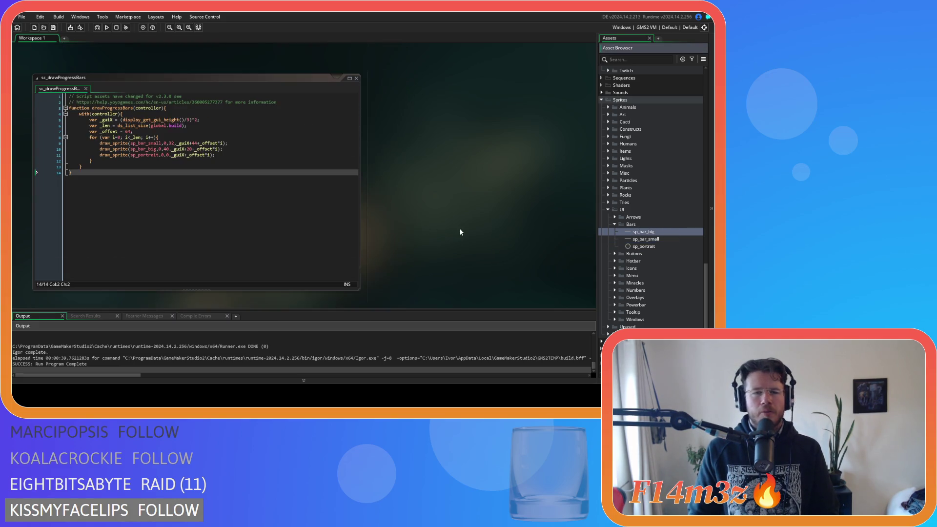
double_click(656, 234)
double_click(653, 239)
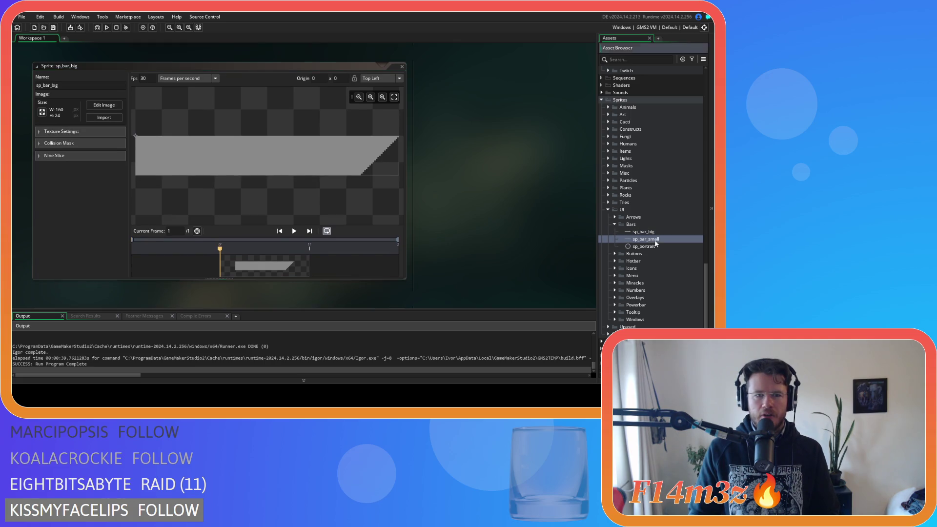
key("ctrl+w")
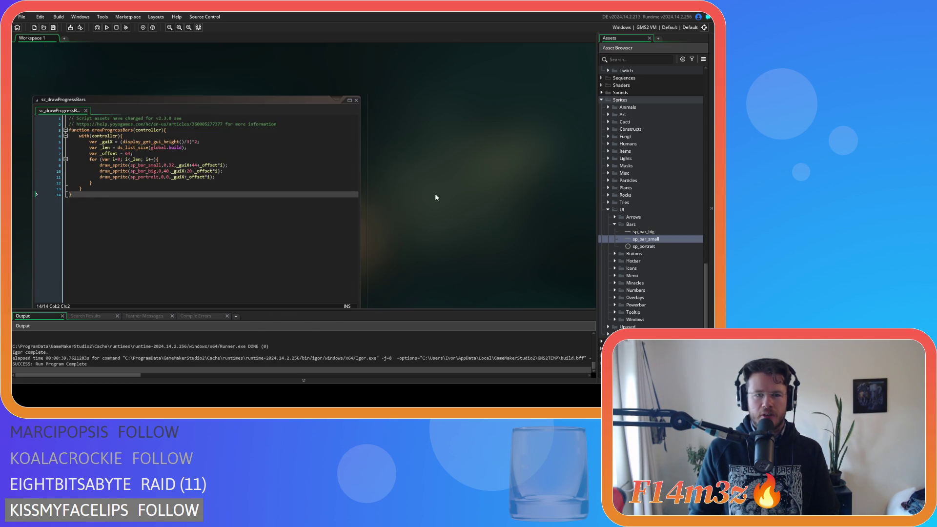
Change line 10's big-bar offset from 20 to 32 and line 9's small-bar offset from 64 to 28.
left_click(239, 173)
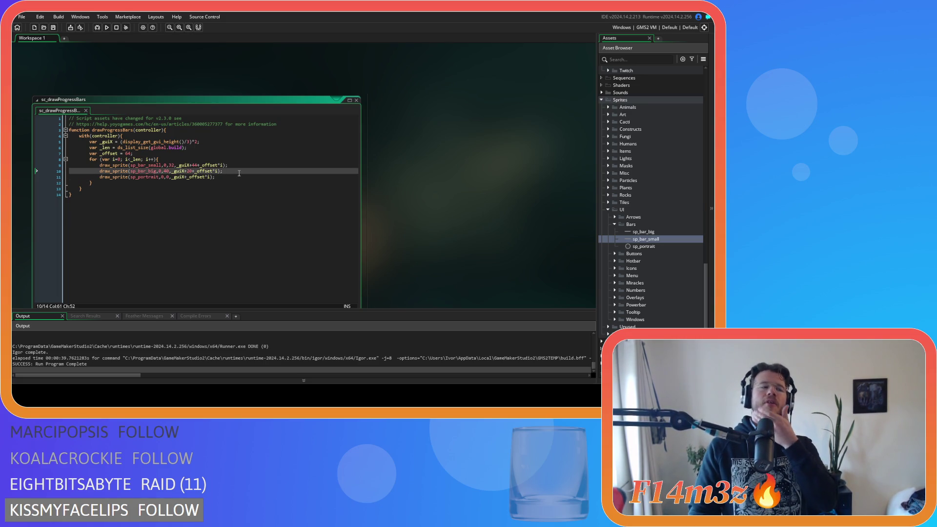
double_click(188, 171)
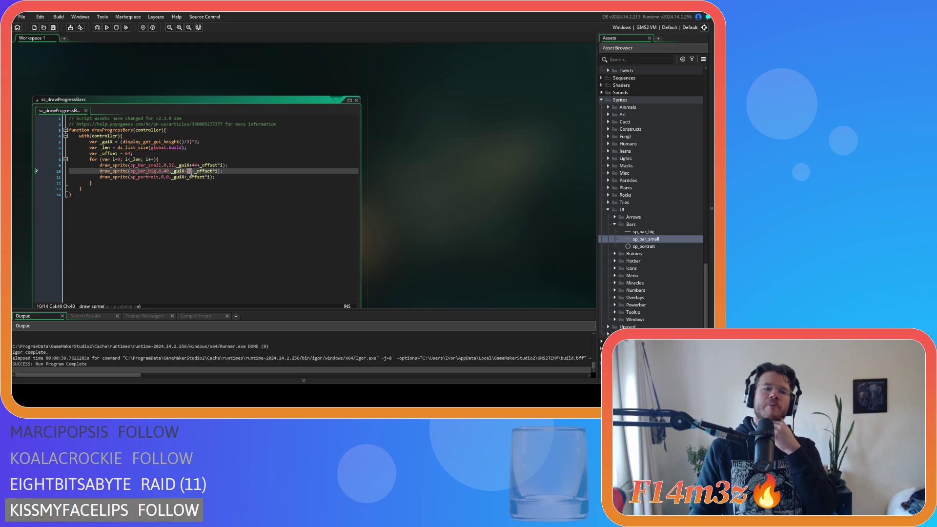
double_click(166, 171)
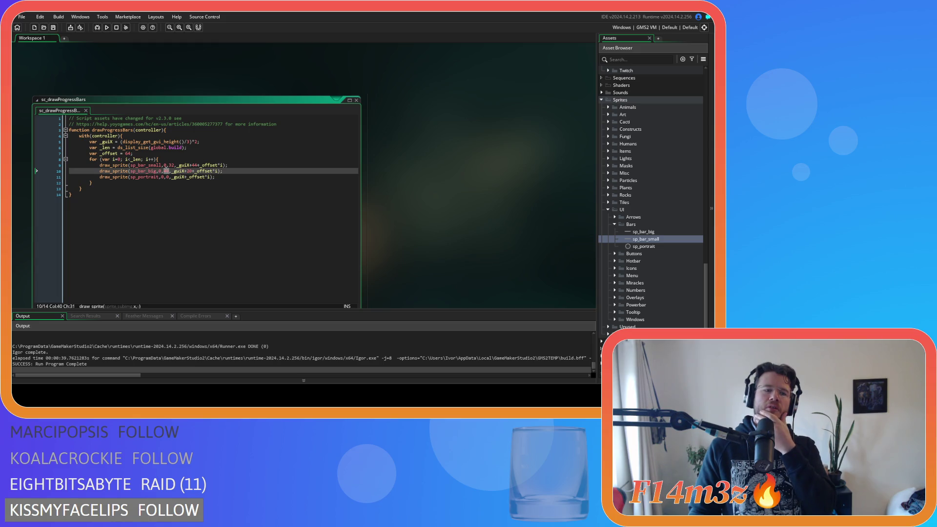
double_click(188, 170)
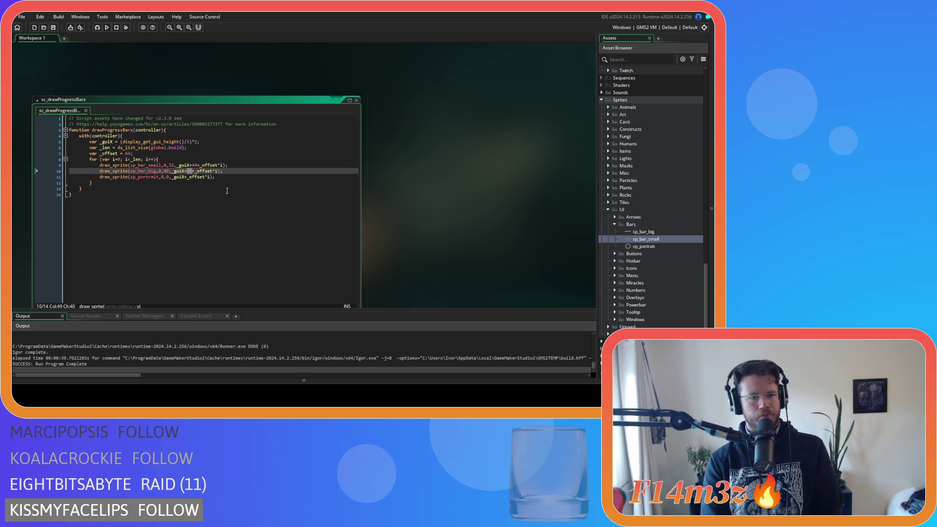
type("32")
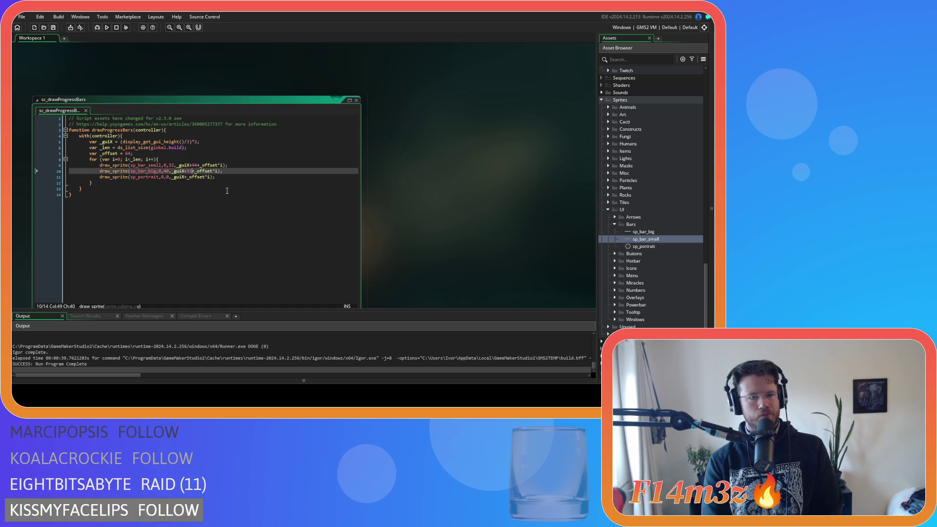
double_click(194, 165)
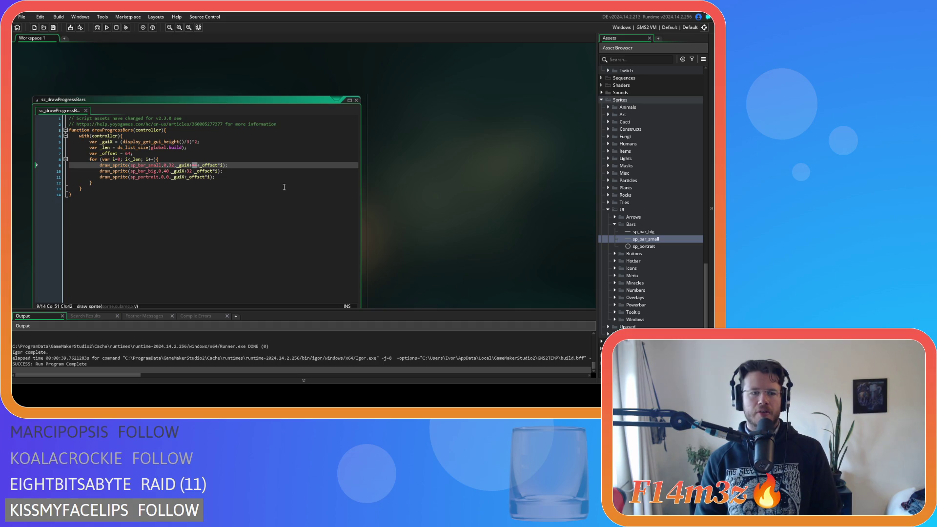
type("28")
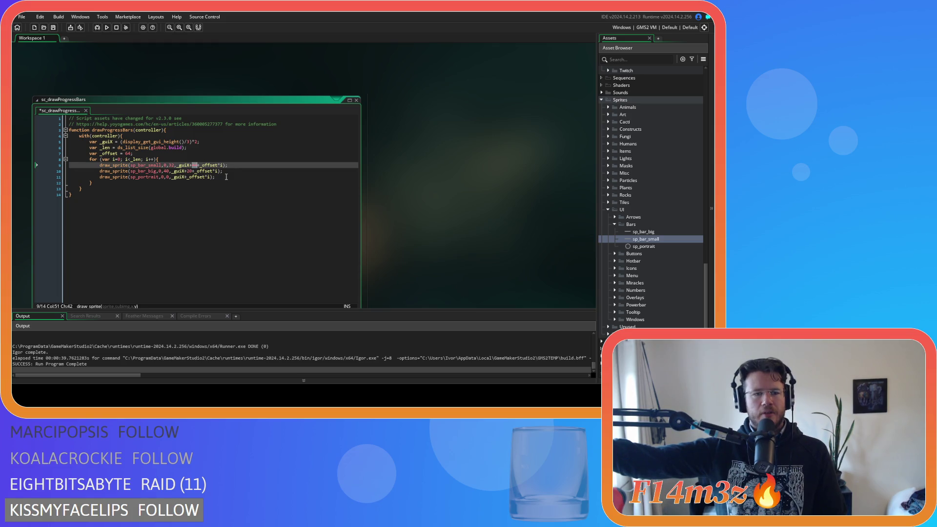
Set line 9's small bar to _guiX+48 and line 10's big bar to _guiX+24.
type("32")
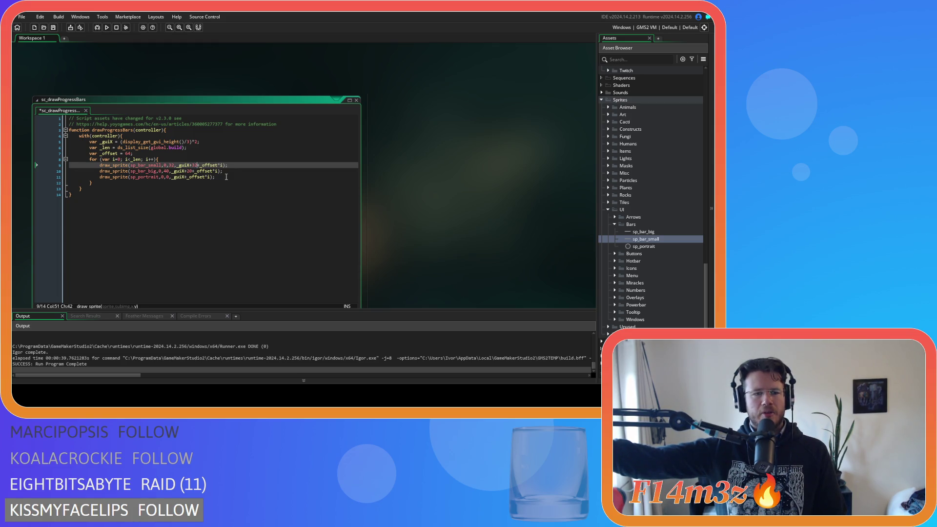
key("shift+Left")
key("shift+Left")
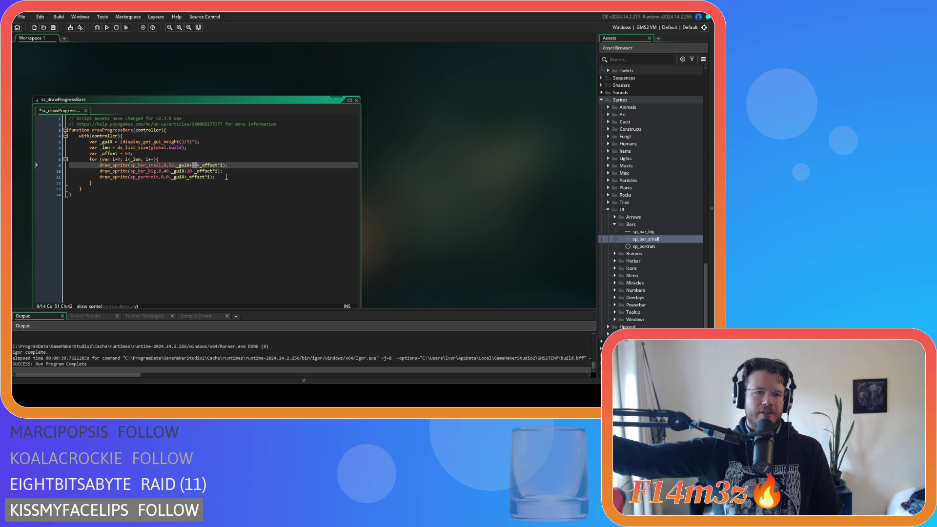
type("48")
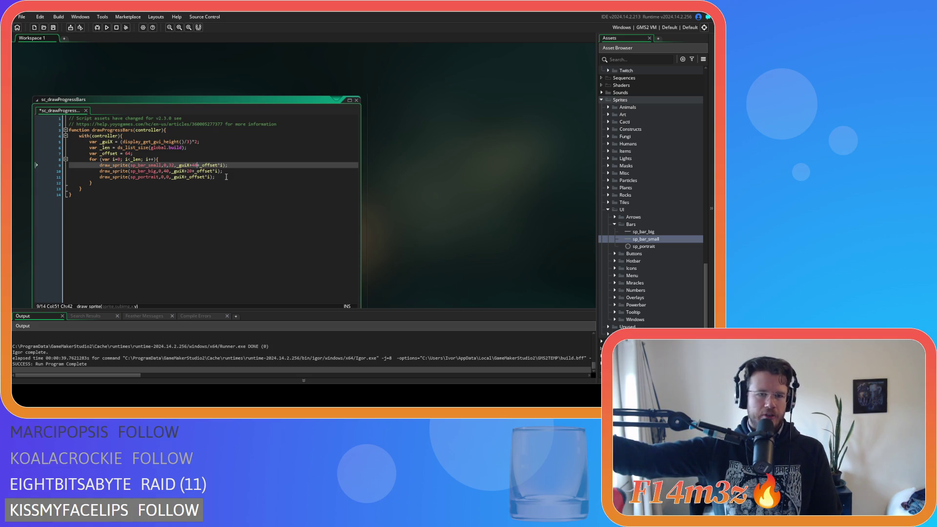
double_click(188, 171)
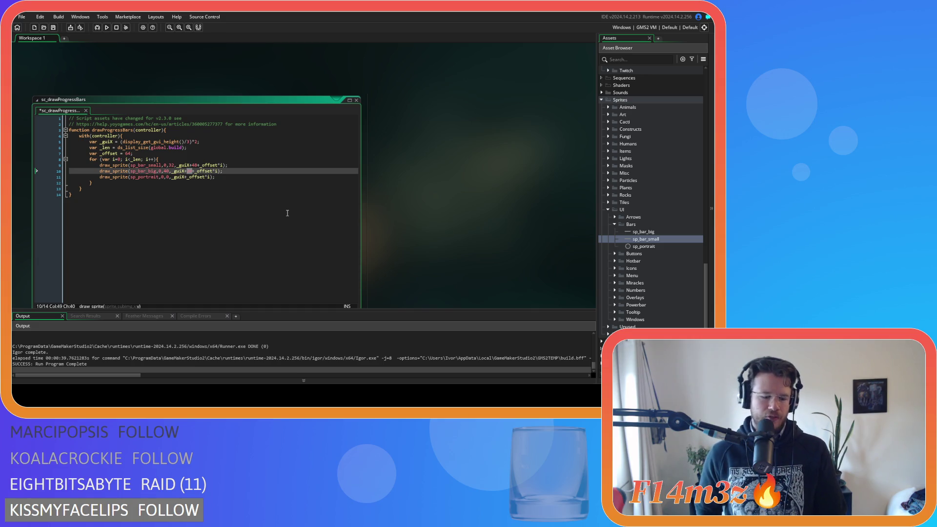
type("24")
Save sc_drawProgressBars and build and run the game with the new offsets.
key("ctrl+s")
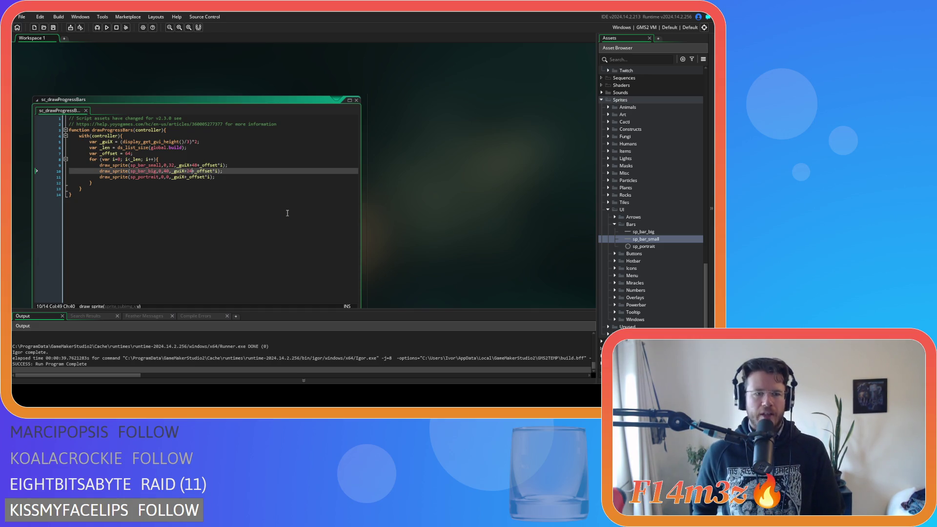
left_click(246, 179)
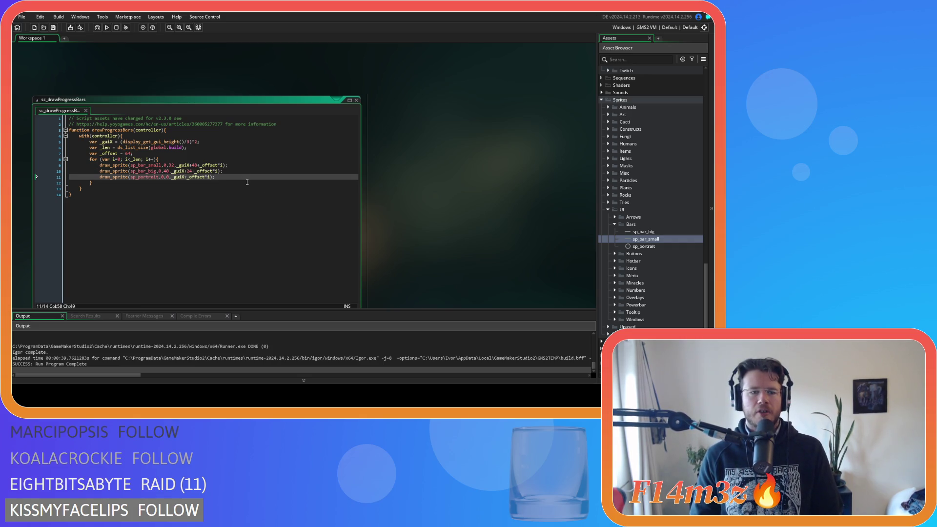
key("F5")
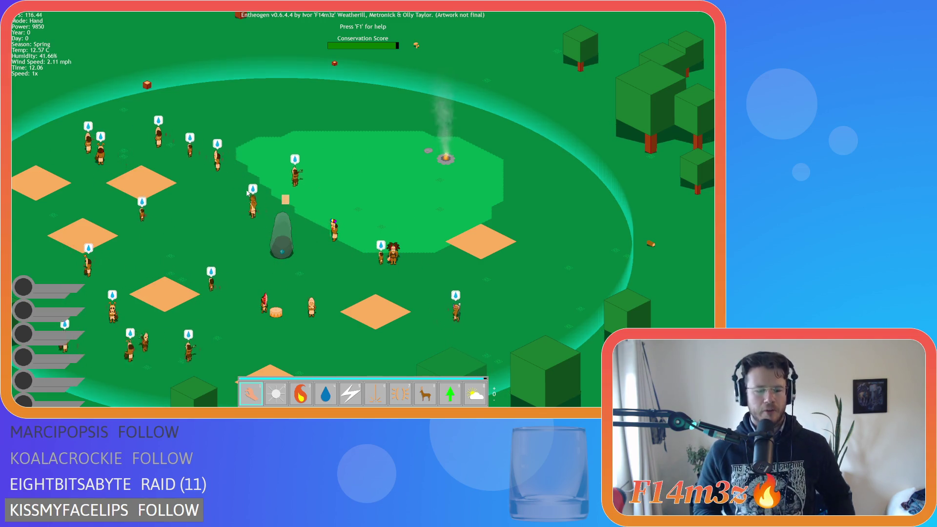
Inspect the re-spaced bars, quit the game with Escape and Y, and go to the _offset line.
key("Escape")
key("y")
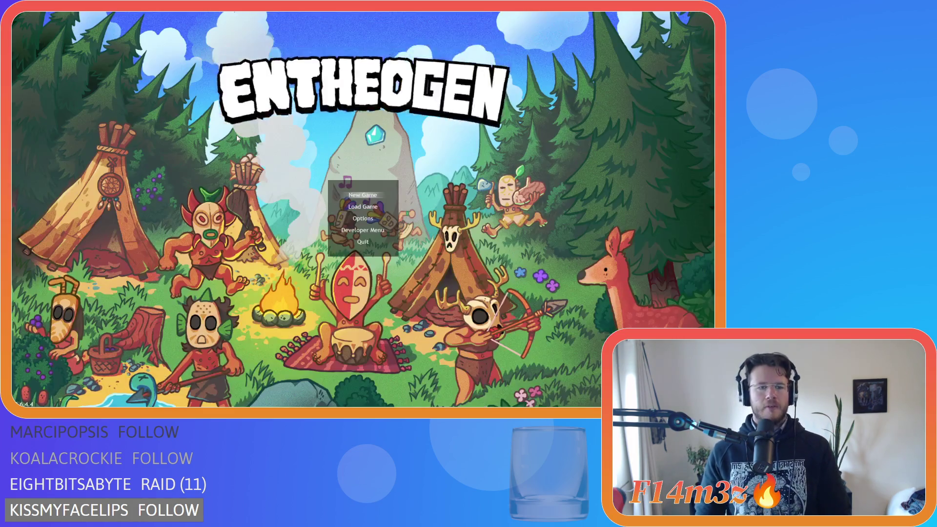
left_click(127, 154)
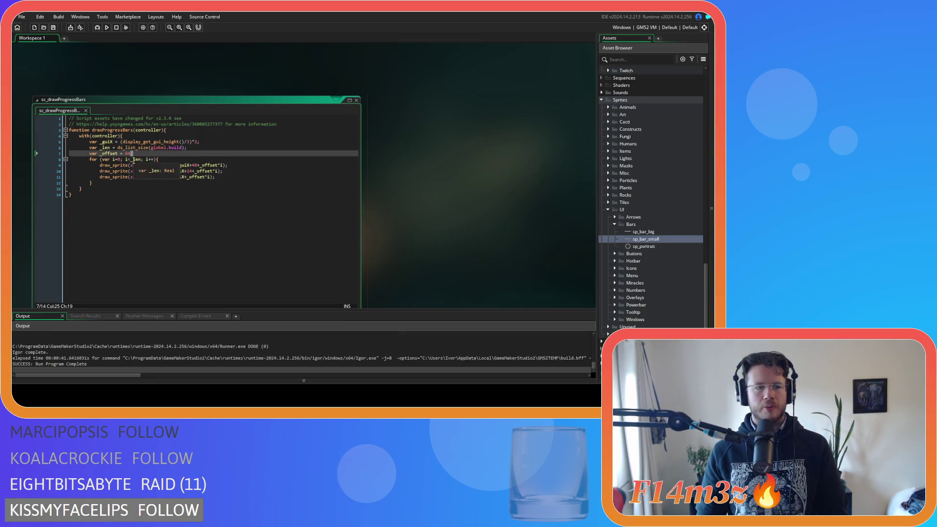
Change _offset on line 7 from 64 to 72, then save and rebuild the game.
double_click(127, 153)
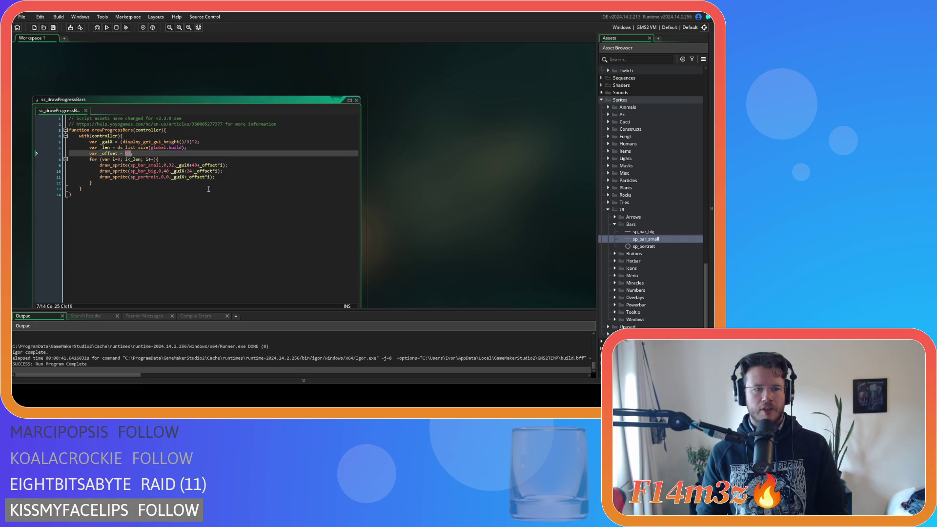
type("72")
key("F5")
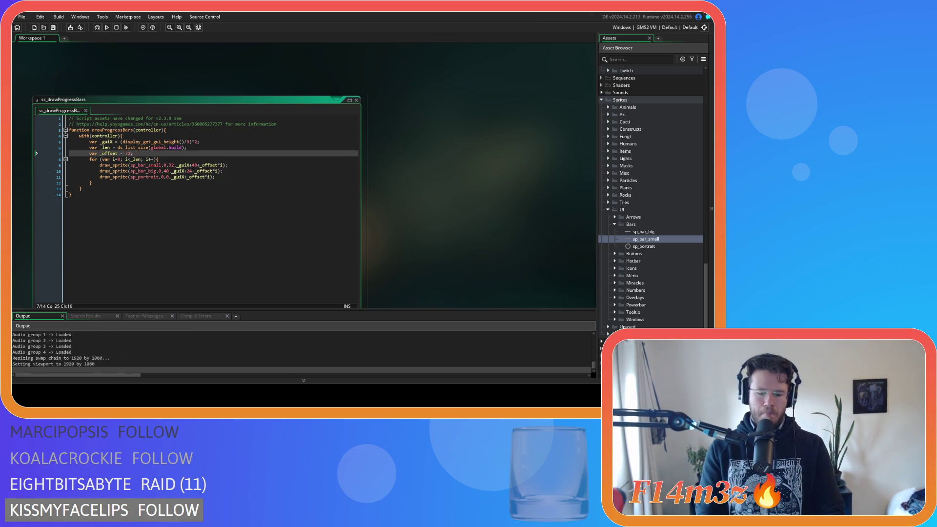
left_click(130, 159)
key("F5")
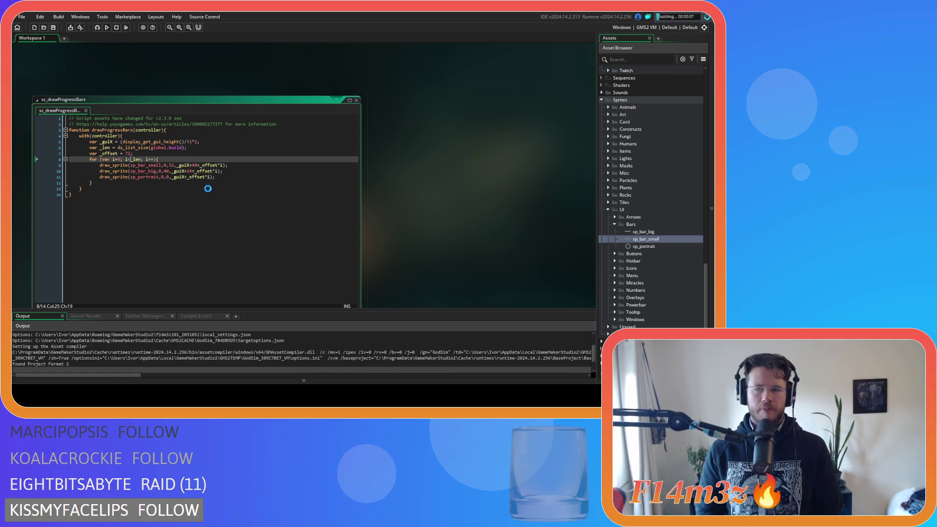
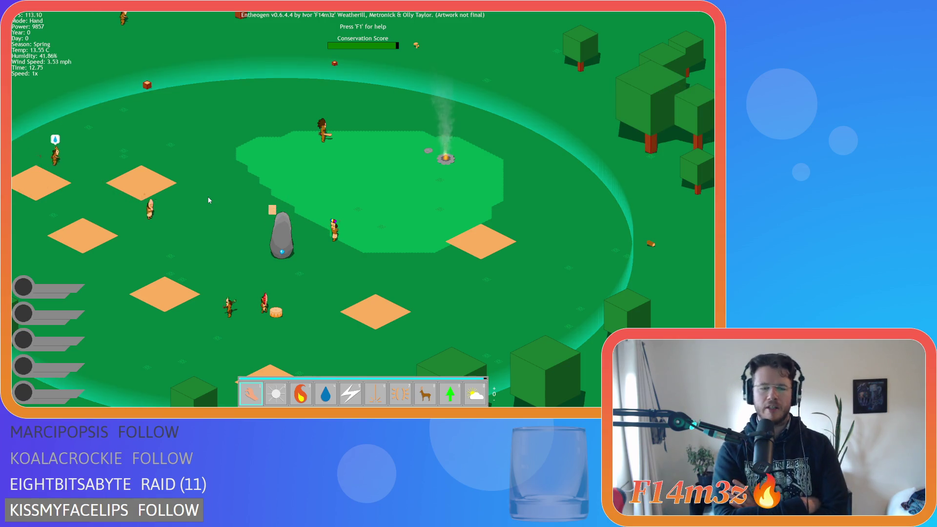
Quit the running Entheogen test build with Escape and confirm with Y.
key("Escape")
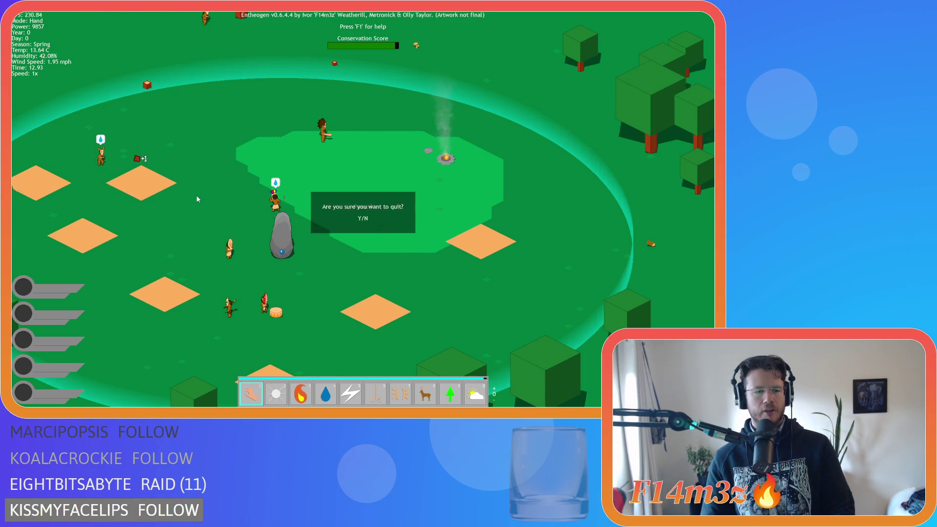
key("y")
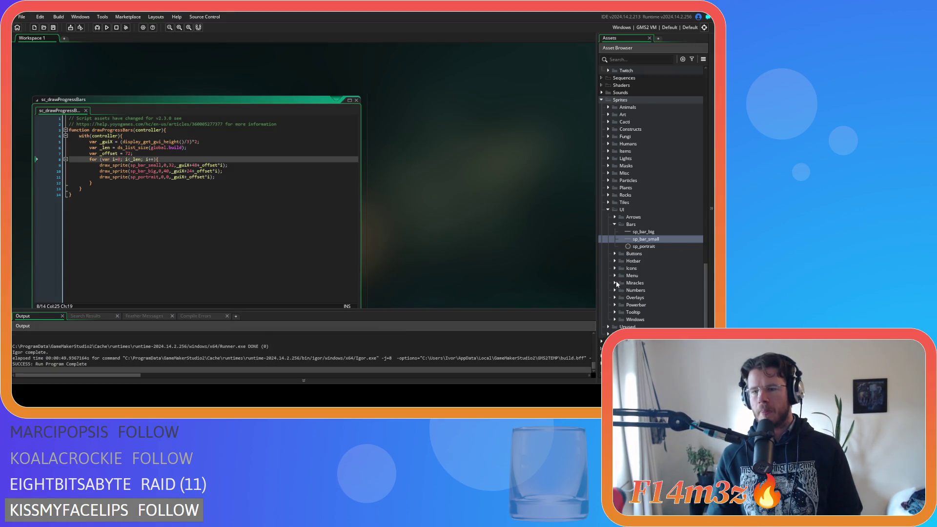
Open sp_hotbar from the Hotbar folder, view its image, then close the image editor and sprite window.
left_click(615, 261)
double_click(646, 283)
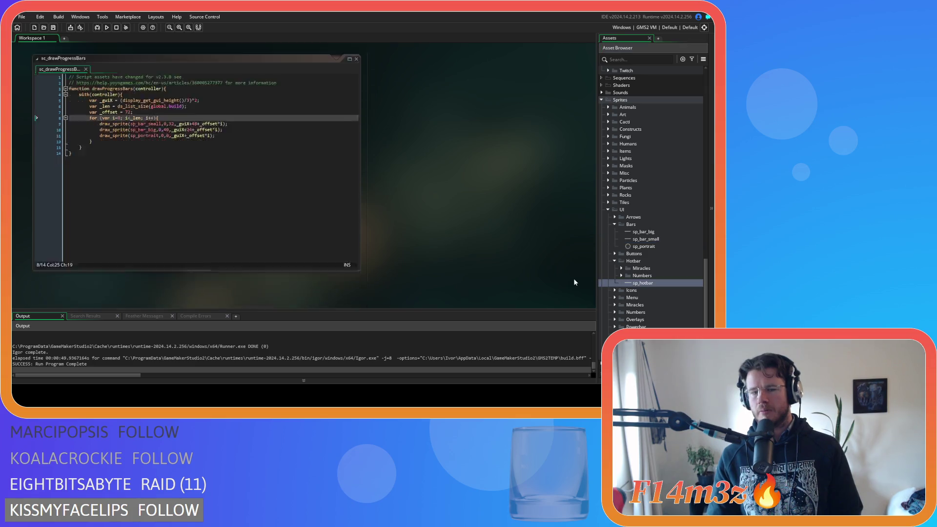
left_click(103, 106)
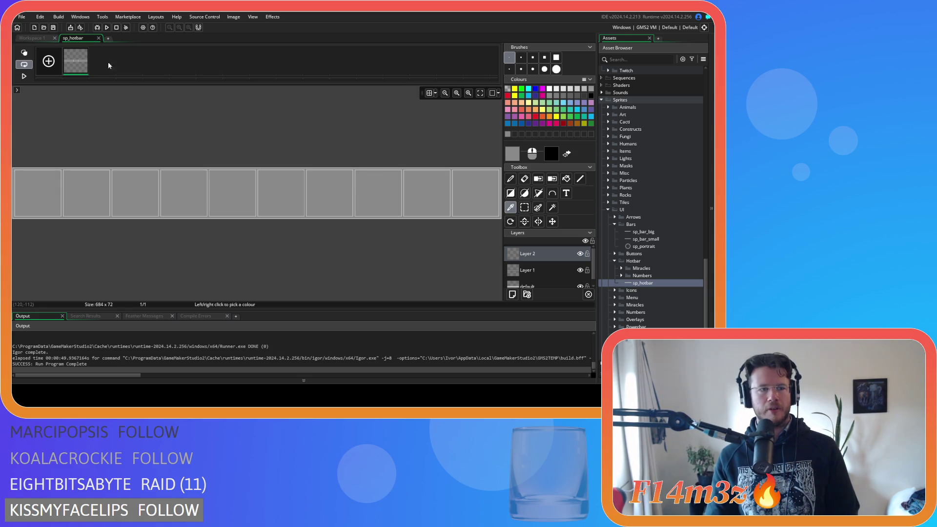
left_click(98, 38)
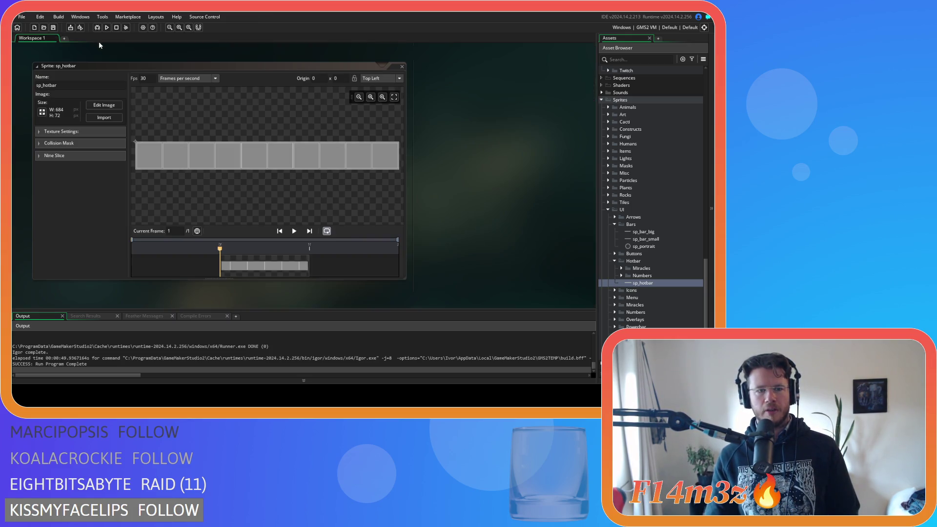
left_click(402, 68)
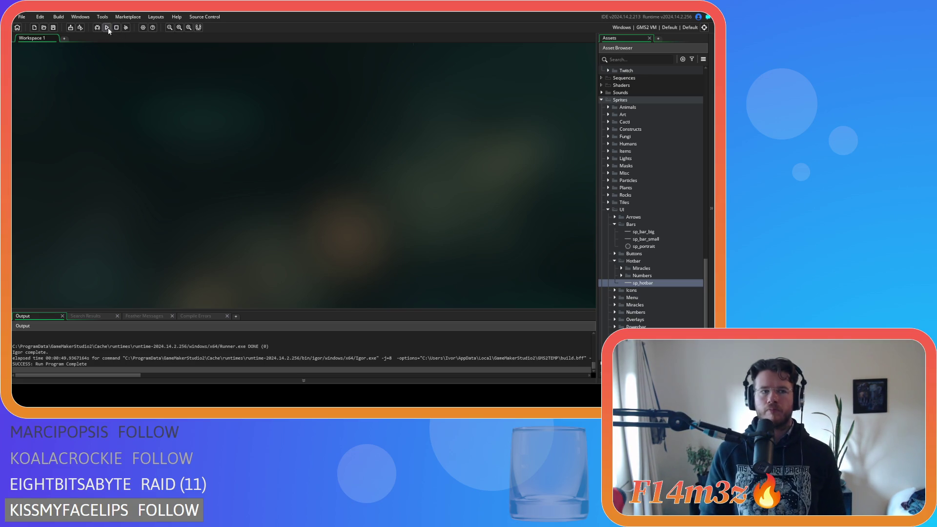
Collapse the Hotbar sprite folder while the Run build compiles.
left_click(615, 260)
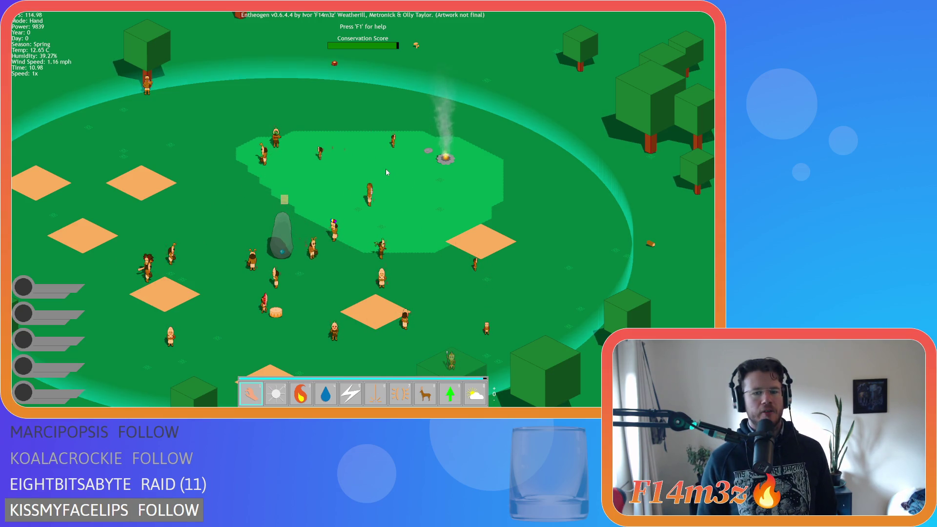
Pan across the village reading the tent plots' resource labels, then bring up the quit prompt.
mouse_move(369, 332)
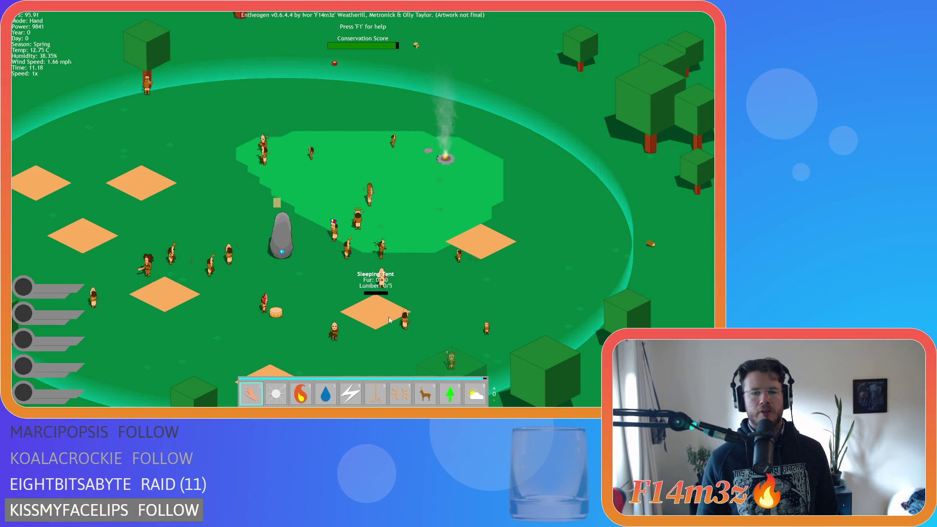
key("d")
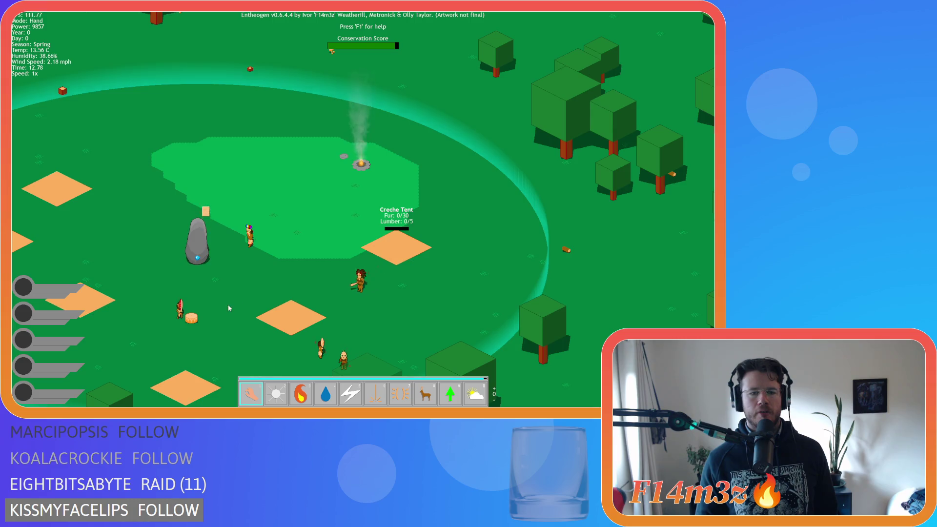
left_click_drag(228, 308, 341, 256)
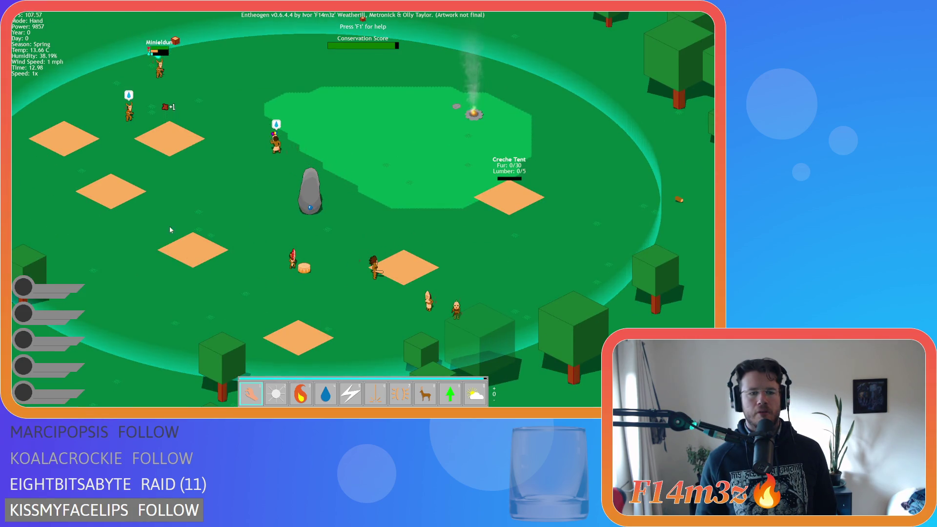
mouse_move(66, 135)
mouse_move(173, 131)
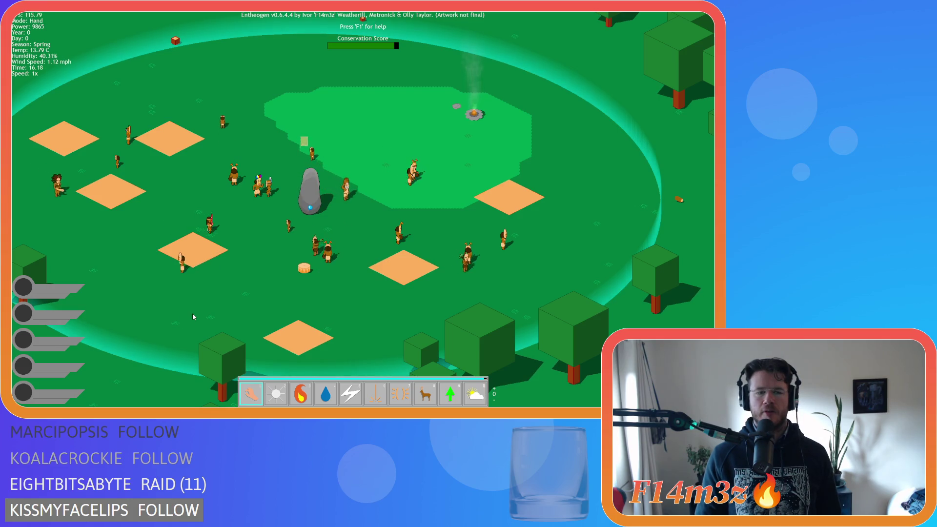
left_click_drag(192, 313, 276, 297)
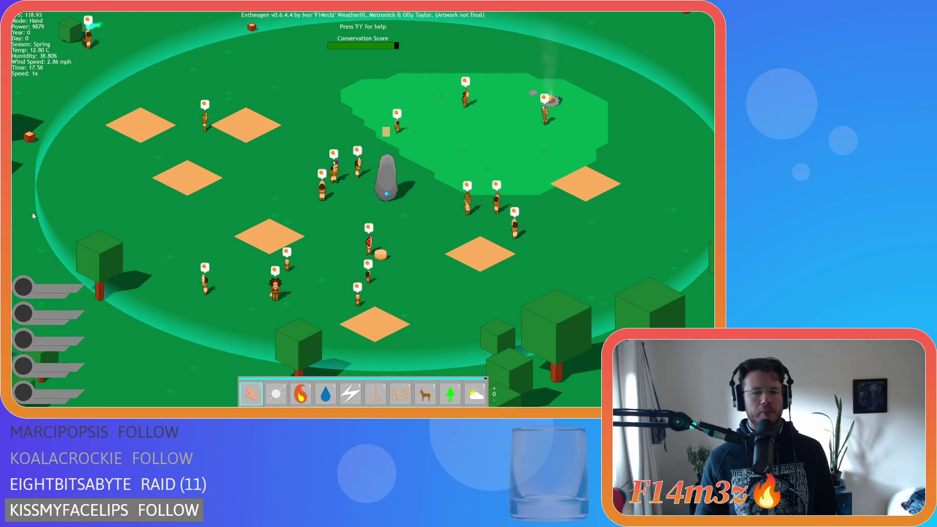
key("a")
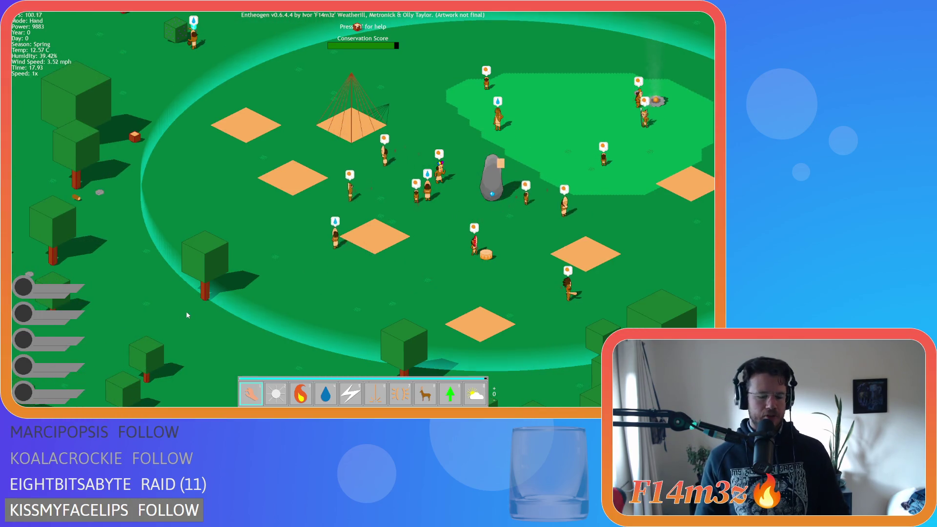
key("Escape")
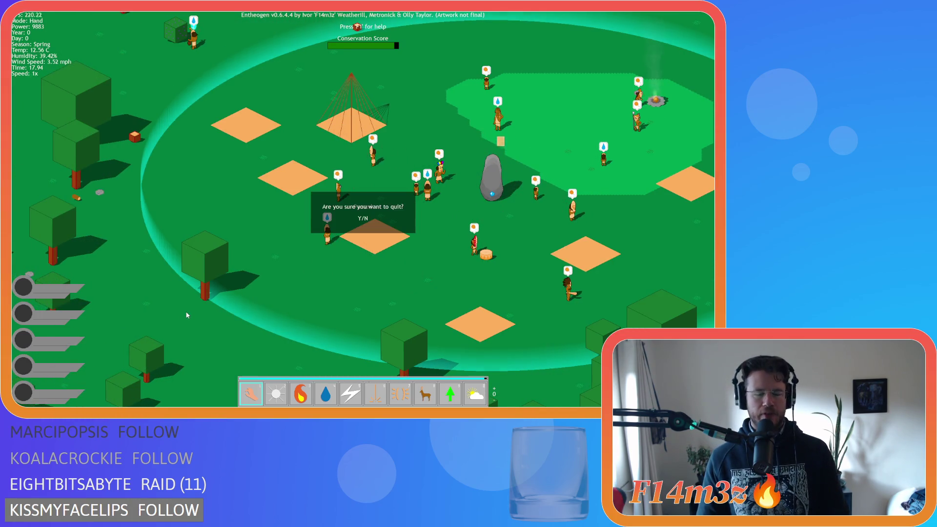
Quit the game and open the sc_drawProgressBars script.
key("y")
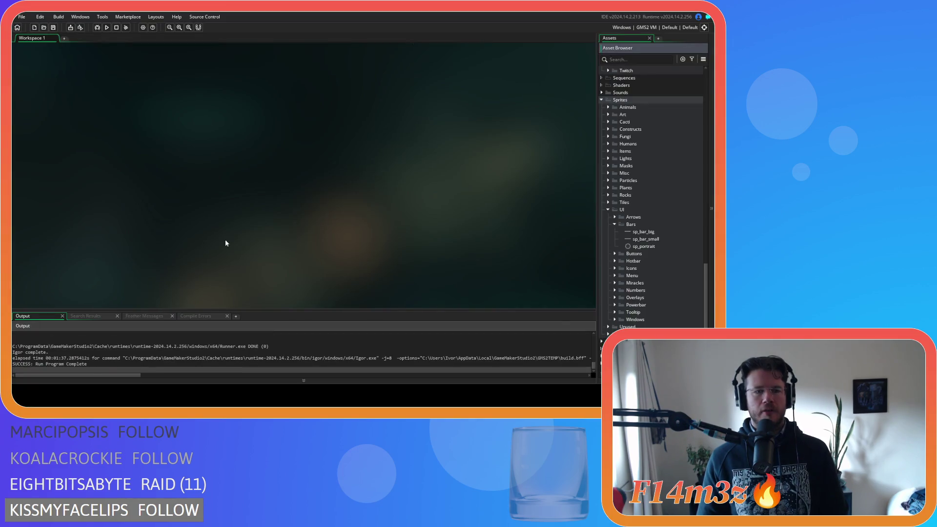
scroll(639, 228, "up", 10)
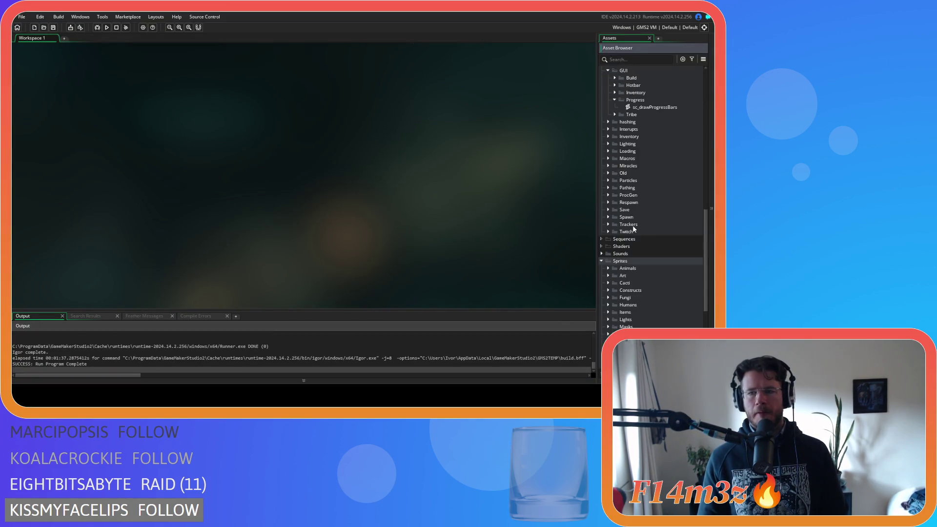
double_click(655, 210)
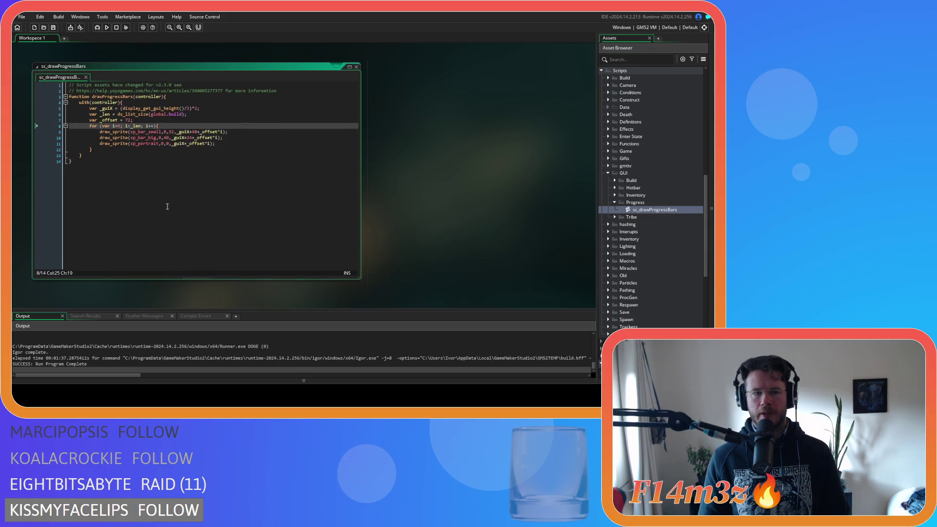
Go through the x arguments of the small bar, big bar and portrait draw_sprite lines.
left_click(169, 131)
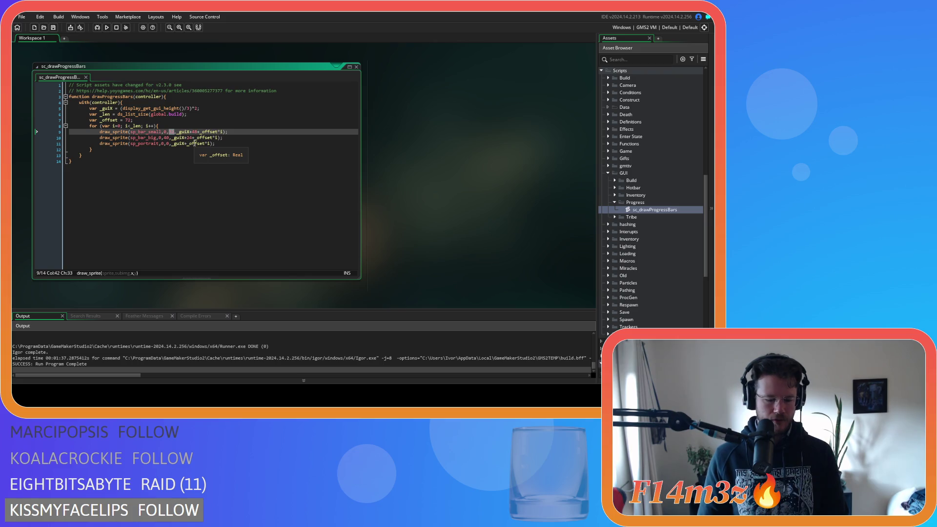
type("60")
left_click(167, 138)
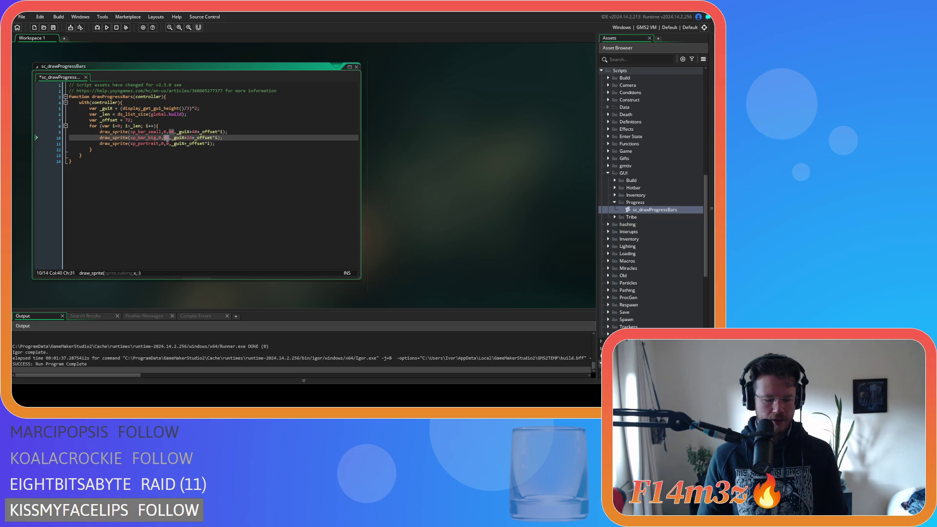
left_click(162, 144)
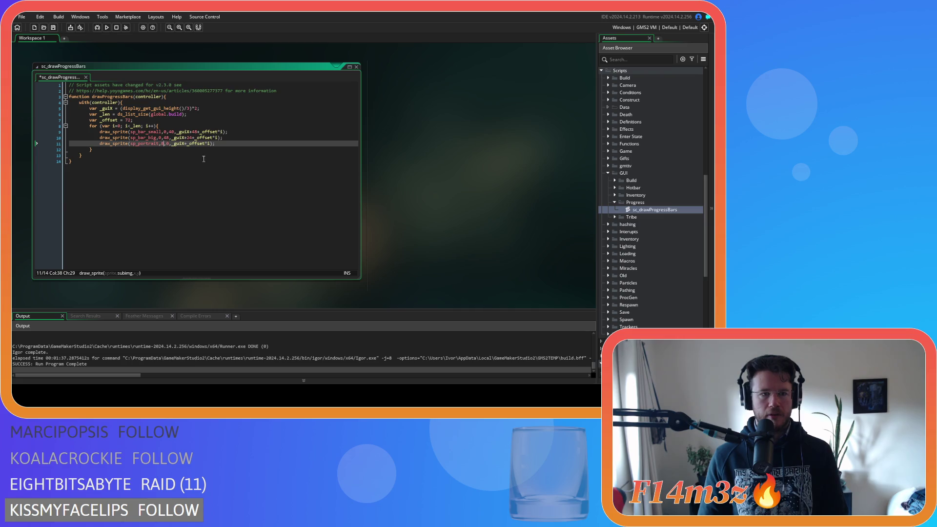
left_click(227, 125)
left_click(237, 138)
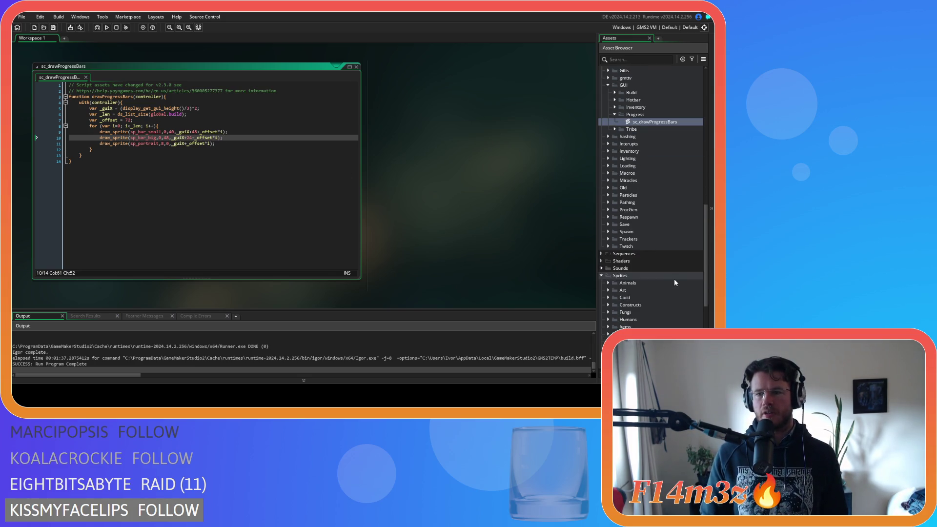
Open the ob_camera object from the Camera folder and show its Step event code.
scroll(671, 280, "up", 10)
scroll(655, 272, "down", 1)
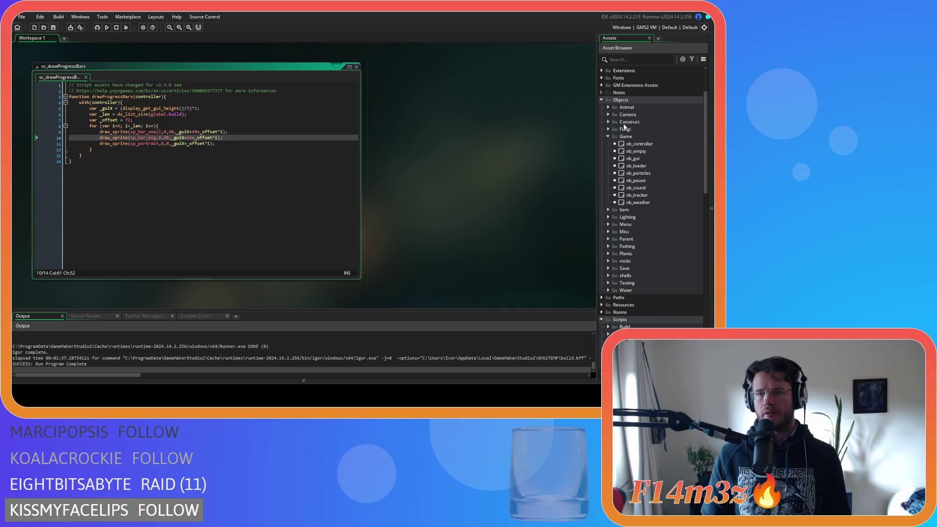
left_click(608, 114)
double_click(636, 122)
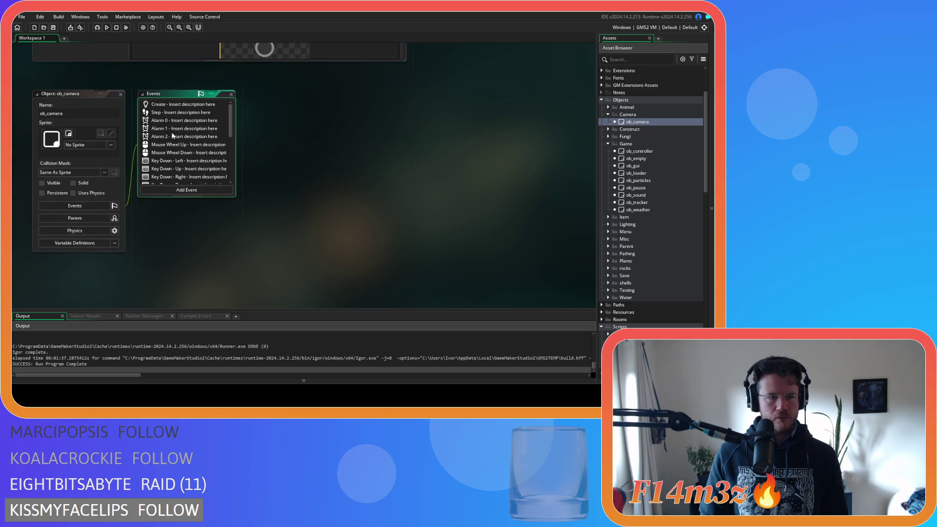
left_click(193, 113)
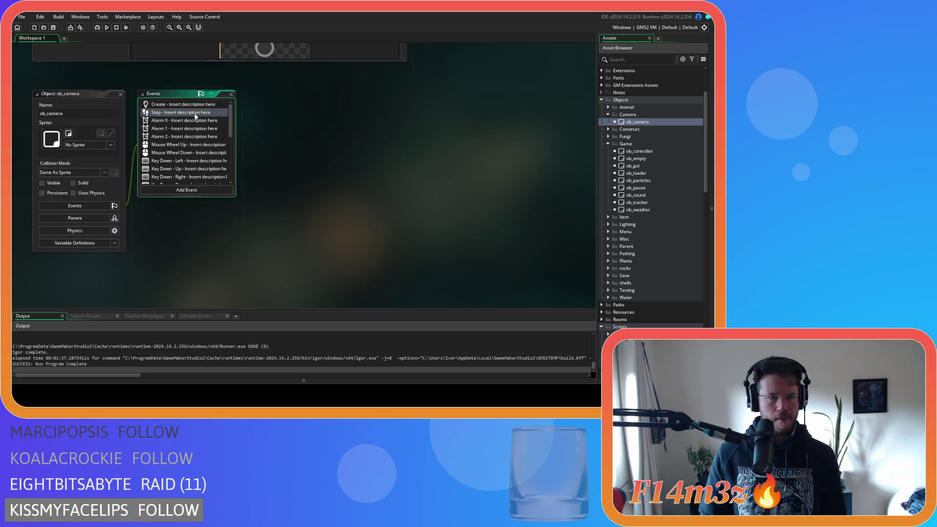
Read the Step code around lines 91–96, then bring up the Global Drag Start event code.
scroll(388, 206, "down", 20)
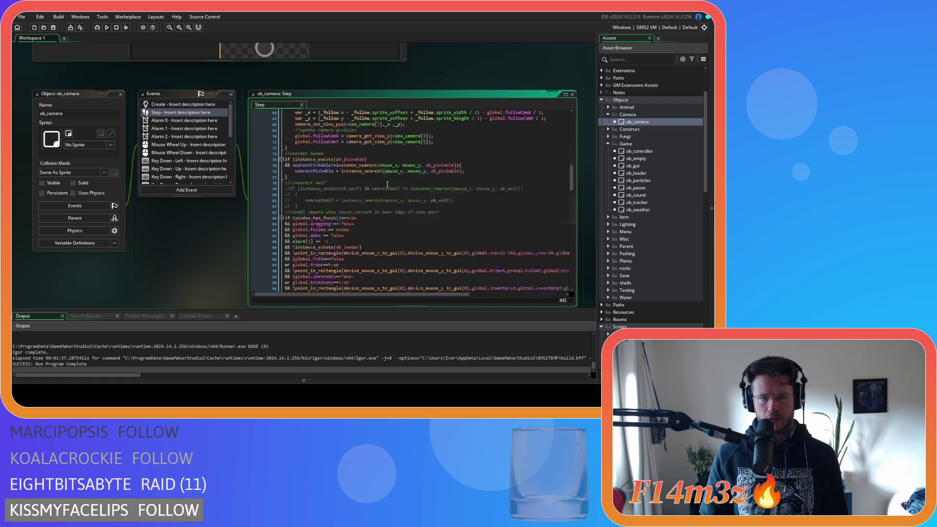
scroll(388, 185, "up", 2)
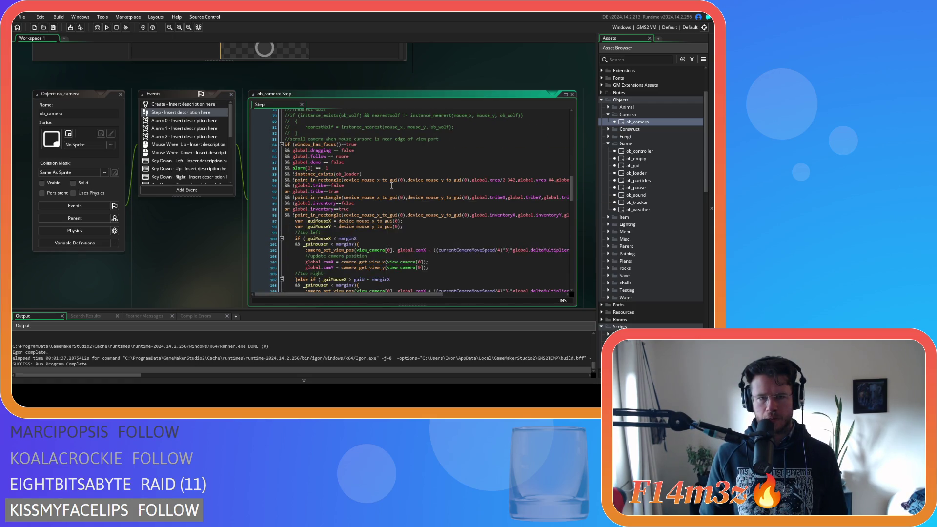
mouse_move(399, 294)
left_mouse_down()
mouse_move(428, 293)
mouse_move(399, 293)
left_mouse_up()
left_click(298, 185)
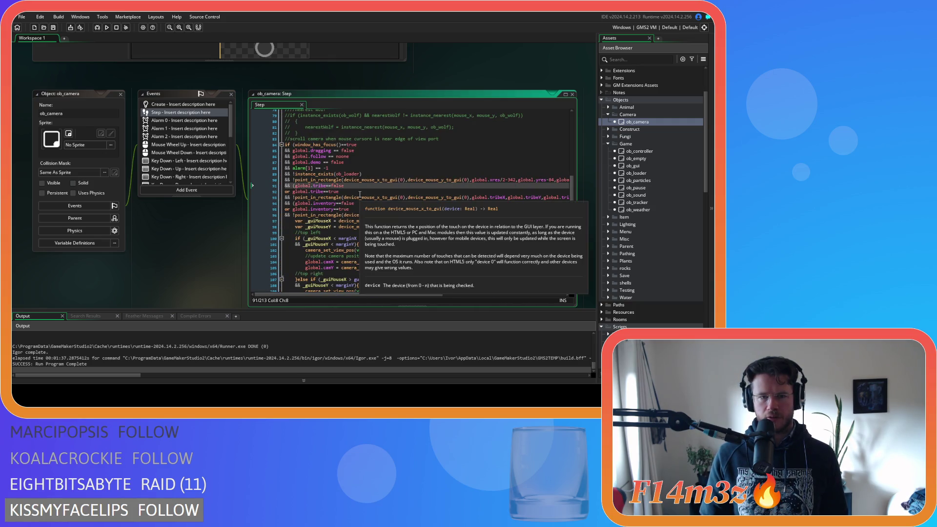
left_click(385, 214)
left_click(386, 208)
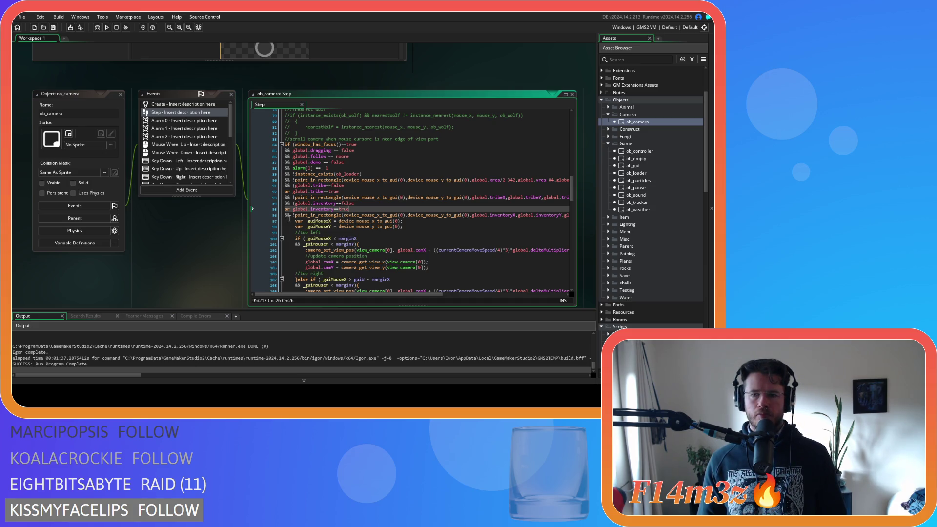
scroll(171, 151, "down", 5)
left_click(184, 172)
left_click(183, 164)
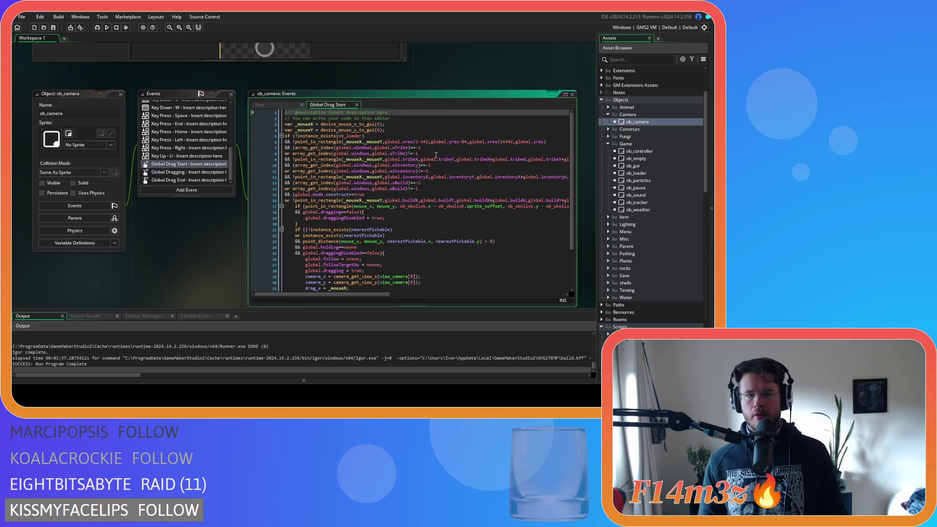
Copy the window-open checks from Global Drag Start lines 7–8 over the Step event's tribe checks.
left_click(330, 152)
left_click(294, 147, "shift")
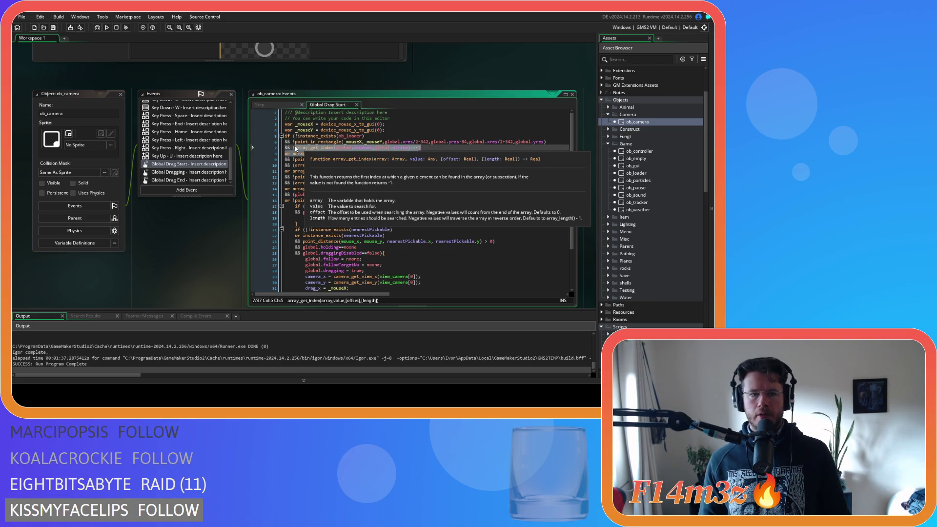
key("ctrl+Tab")
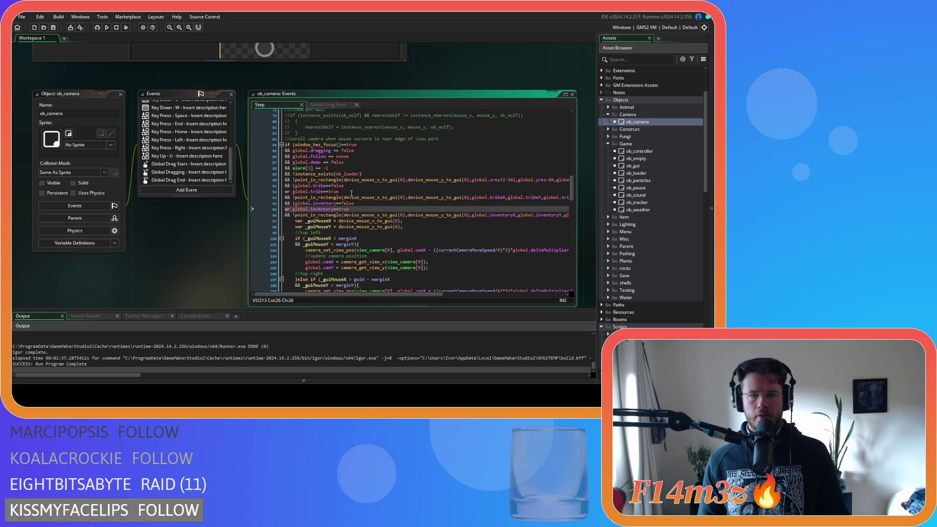
left_click_drag(351, 193, 296, 186)
type("array_get_index(global.windows,global.wTribe)==-1 or array_get_index(global.windows,global.wTribe)!=-1")
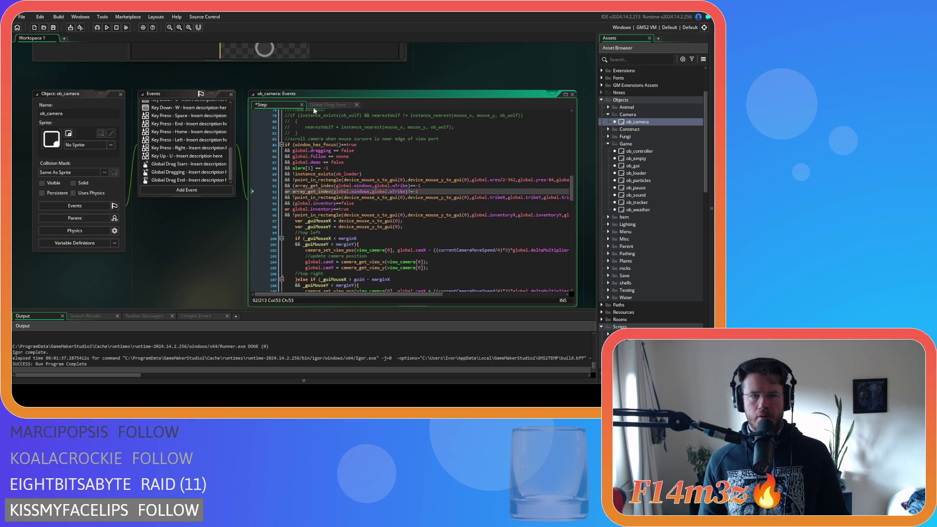
Compare the two events and copy the build-window check lines from Global Drag Start.
left_click(314, 106)
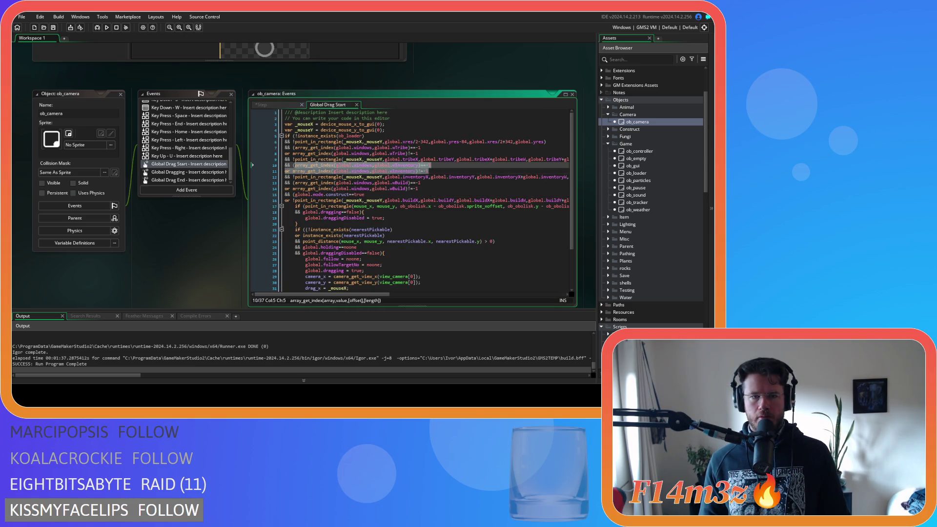
left_click(293, 107)
left_click(358, 208)
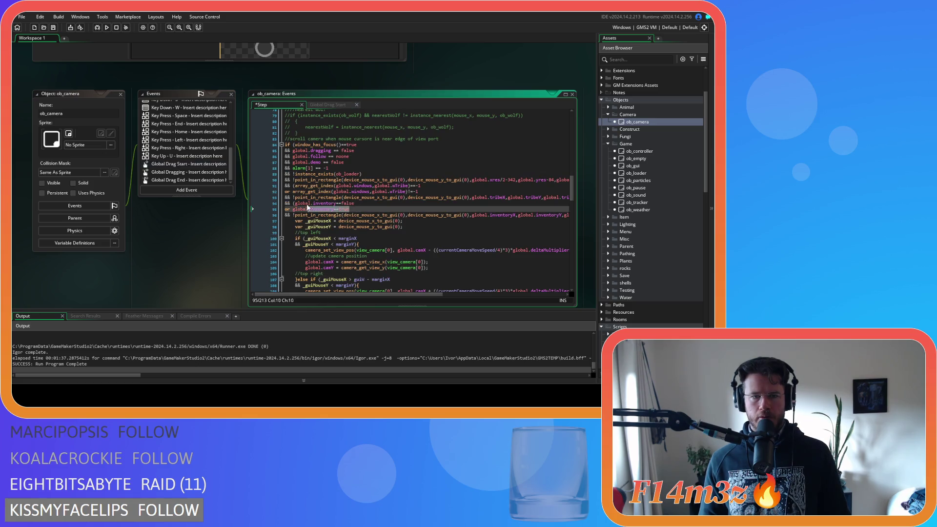
left_click(326, 106)
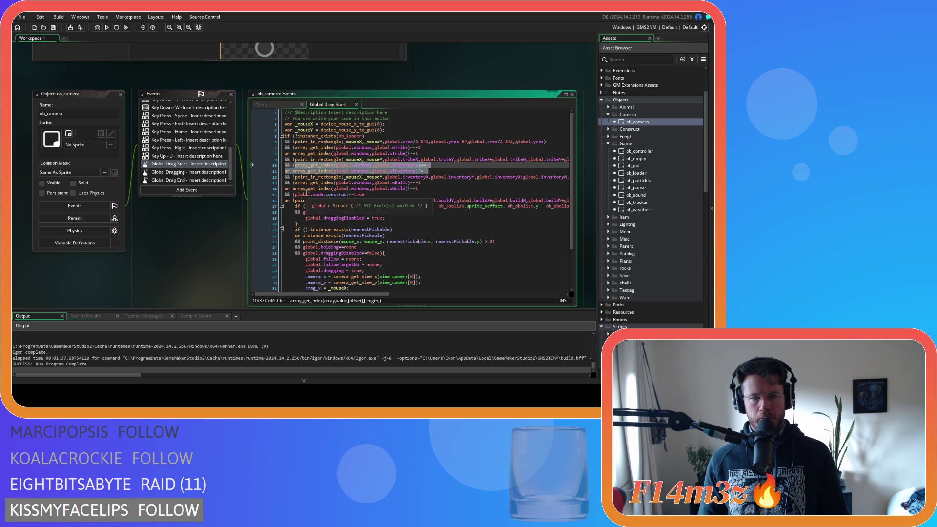
left_click(293, 184)
mouse_move(379, 295)
left_mouse_down()
mouse_move(557, 297)
mouse_move(361, 290)
mouse_move(445, 288)
mouse_move(435, 289)
left_mouse_up()
mouse_move(436, 200)
left_mouse_down()
mouse_move(264, 201)
mouse_move(279, 181)
left_mouse_up()
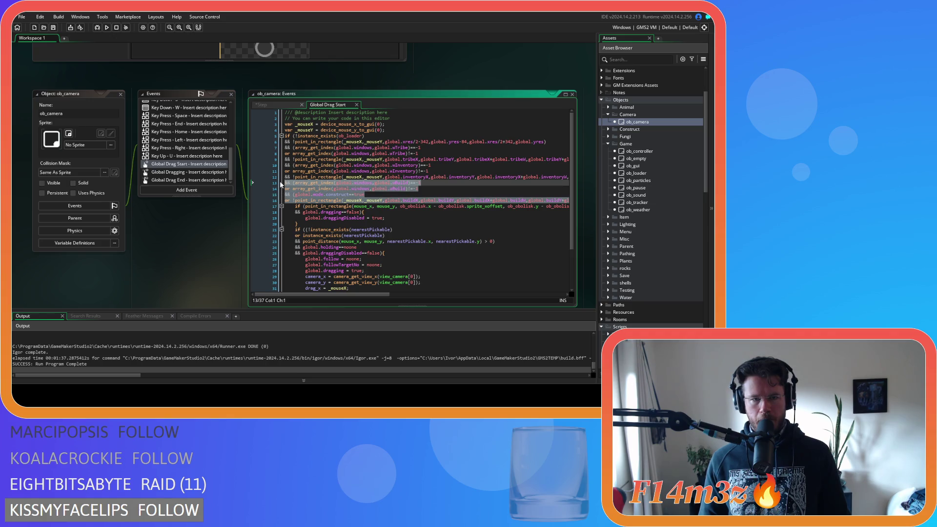
right_click(318, 191)
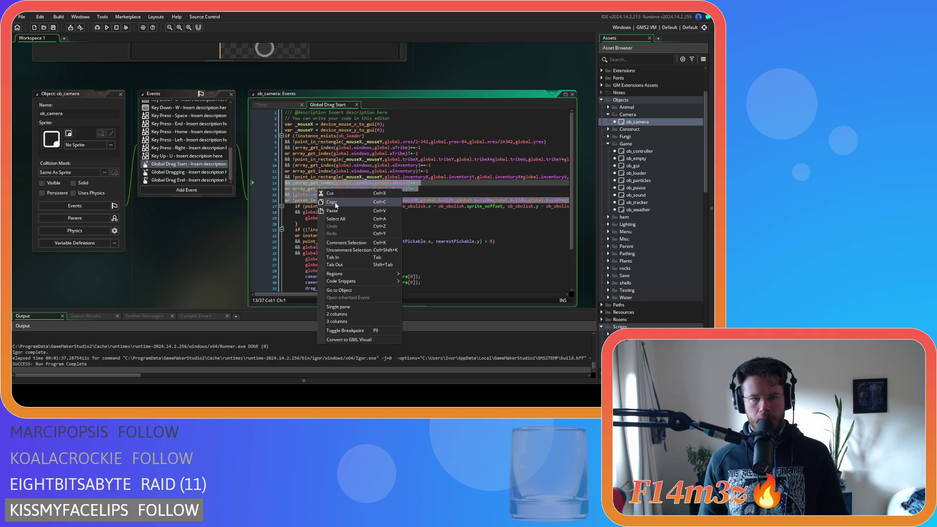
left_click(334, 202)
right_click(336, 201)
left_click(337, 199)
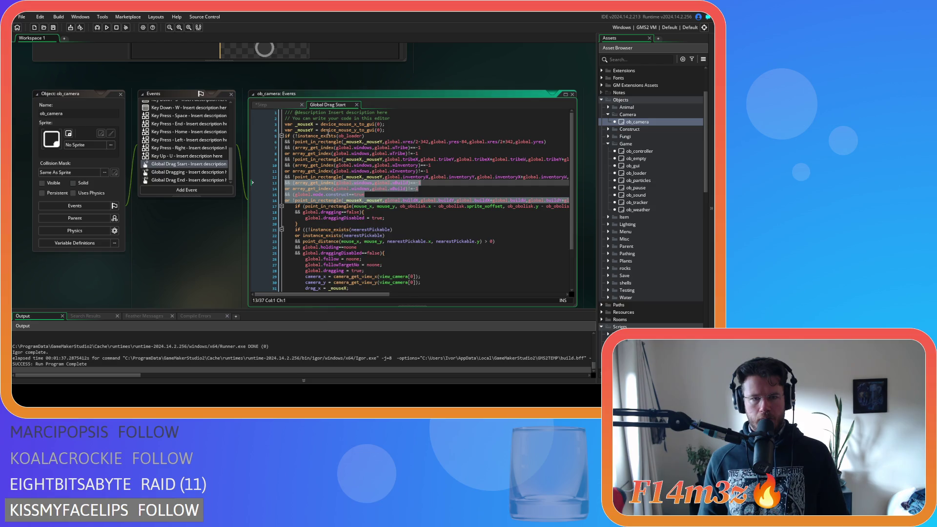
Paste the build-window checks into the Step code before the opening brace on line 96.
left_click(281, 105)
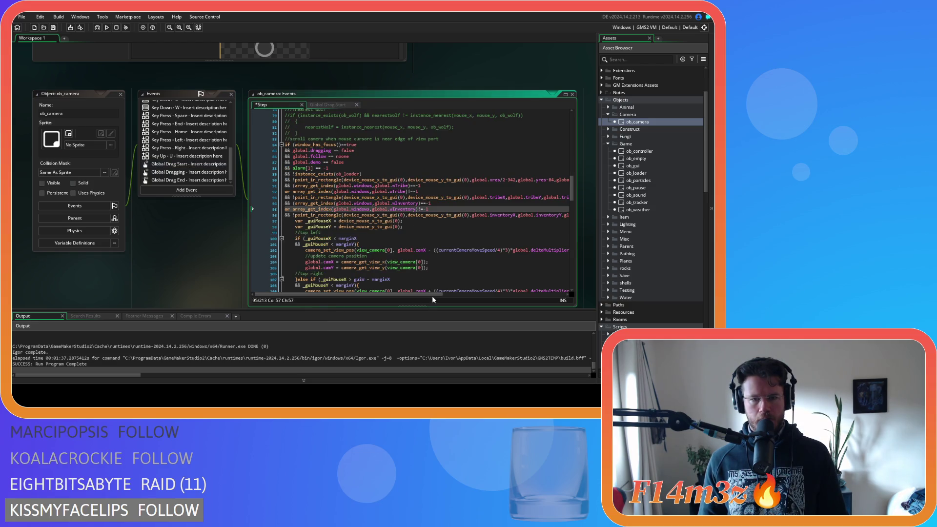
left_click_drag(420, 295, 543, 294)
left_click(545, 215)
key("Return")
key("ctrl+v")
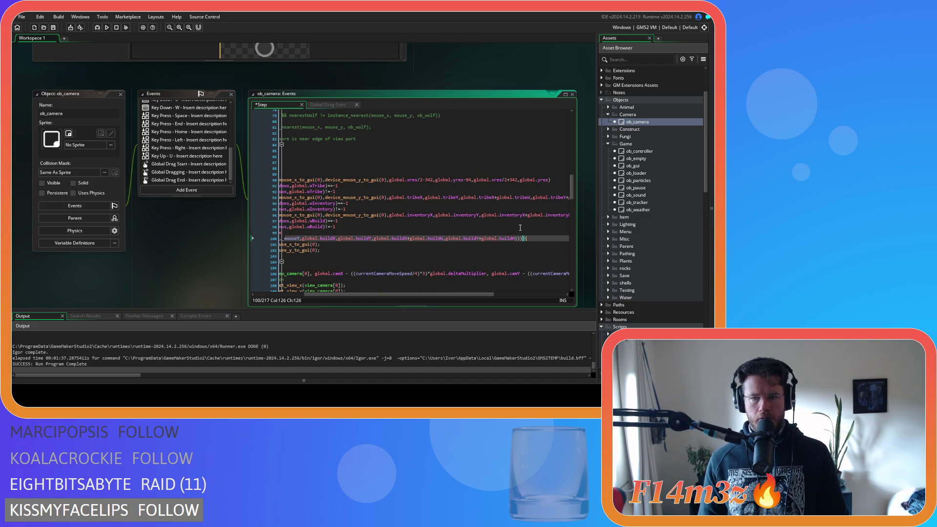
left_click_drag(491, 294, 384, 301)
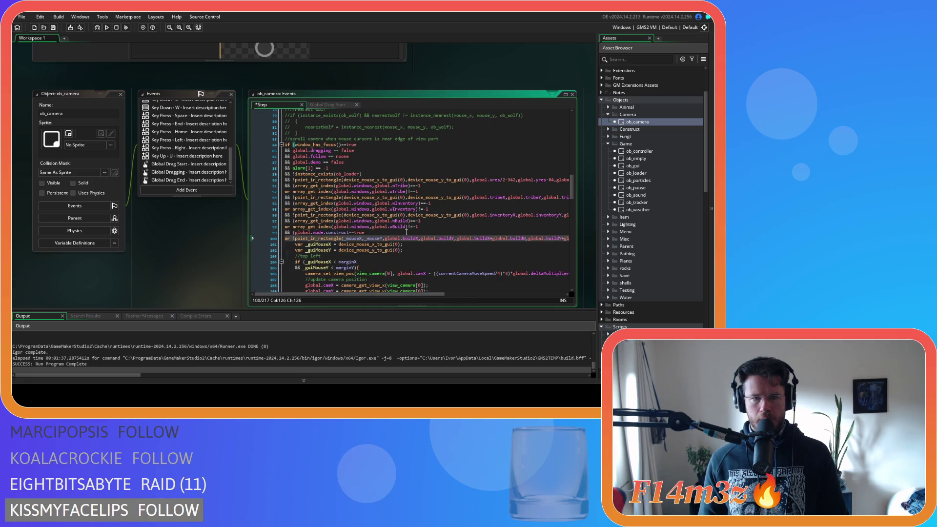
Add the _mouseX and _mouseY declarations on a new line after line 83.
left_click(319, 105)
left_click(279, 130)
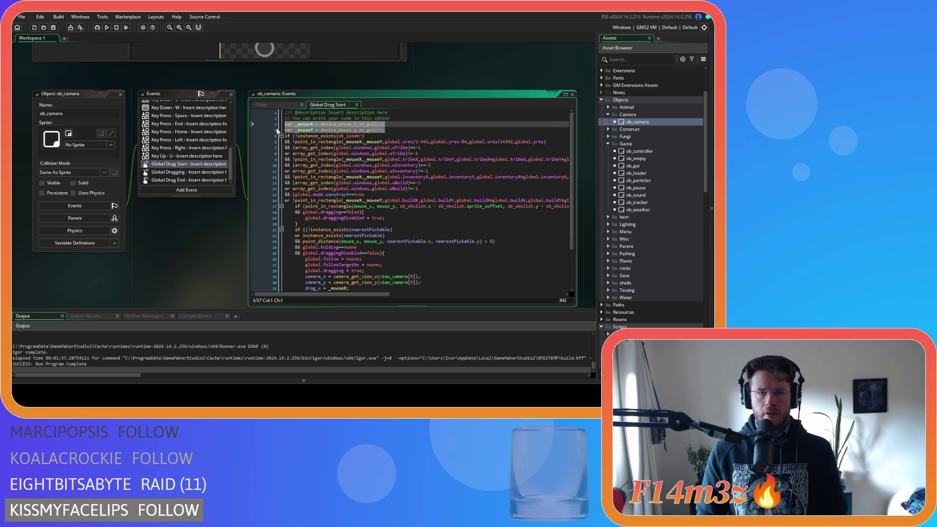
left_click(286, 105)
left_click(469, 139)
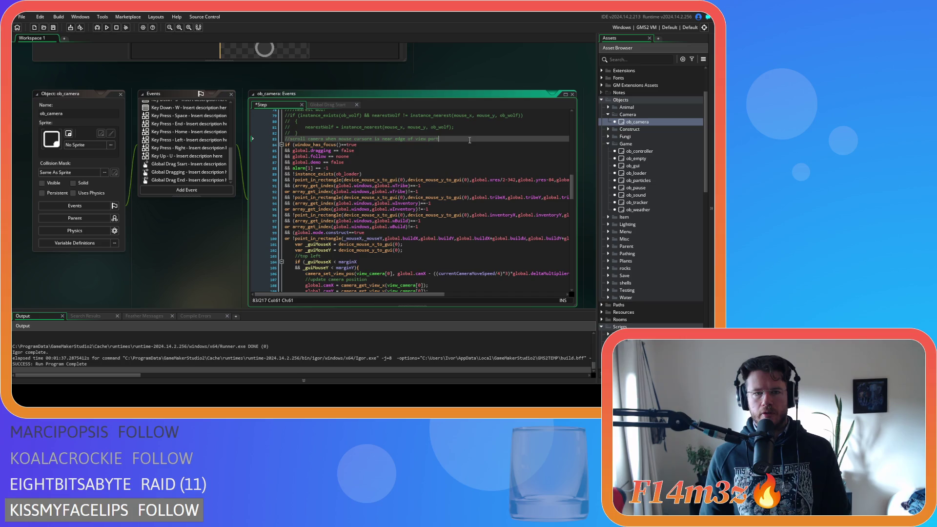
key("Return")
key("ctrl+v")
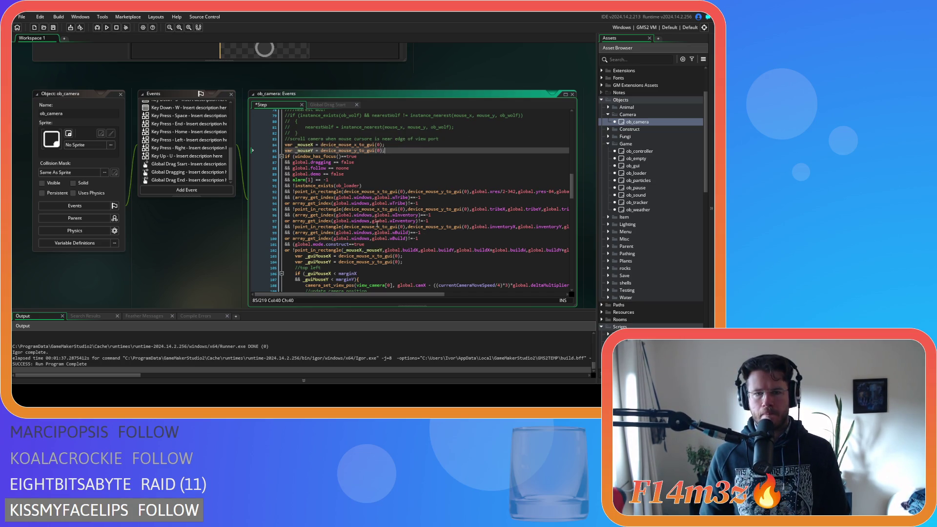
Select the device_mouse_x_to_gui(0) call on line 92 and open Find and Replace for it.
double_click(304, 145)
left_click_drag(403, 191, 344, 194)
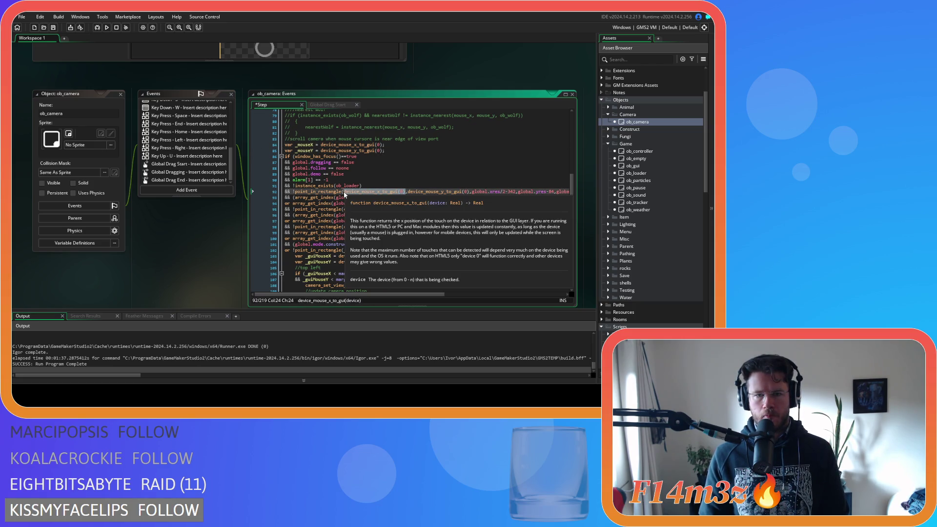
key("ctrl+h")
left_click(473, 131)
Replace each device_mouse_x_to_gui(0) call with _mouseX, through line 103.
type("_mouseX")
left_click(527, 131)
left_click(526, 131)
left_click(526, 132)
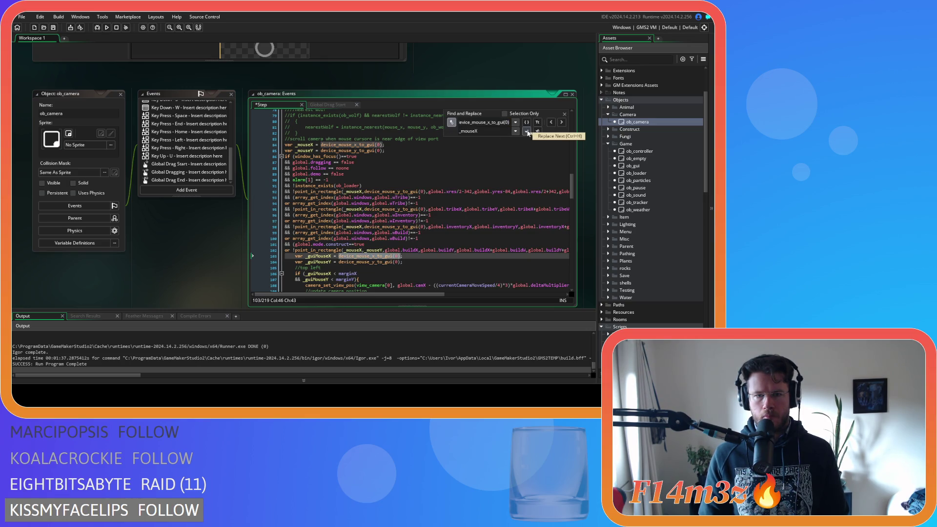
left_click(526, 131)
Replace the device_mouse_y_to_gui(0) calls with _mouseY.
left_click_drag(384, 149, 318, 151)
key("ctrl+f")
double_click(303, 151)
double_click(491, 131)
type("_mouseY")
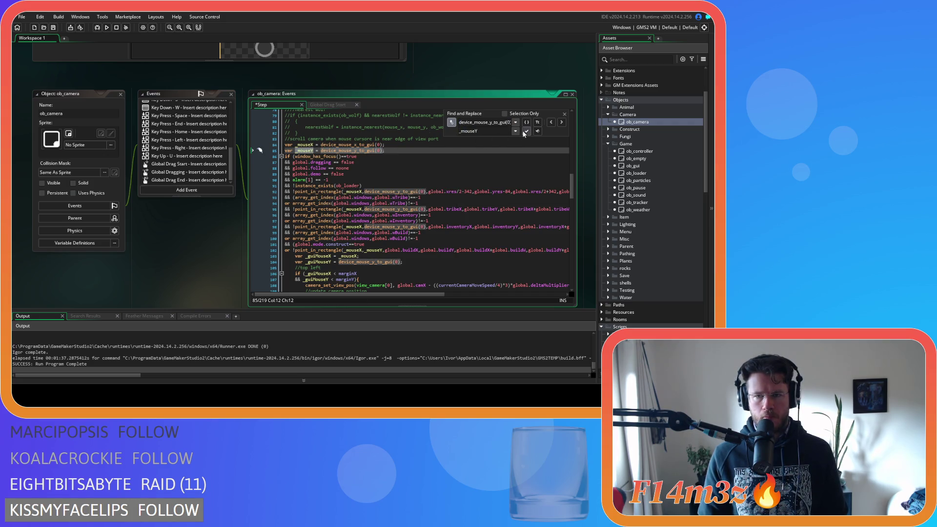
left_click(561, 122)
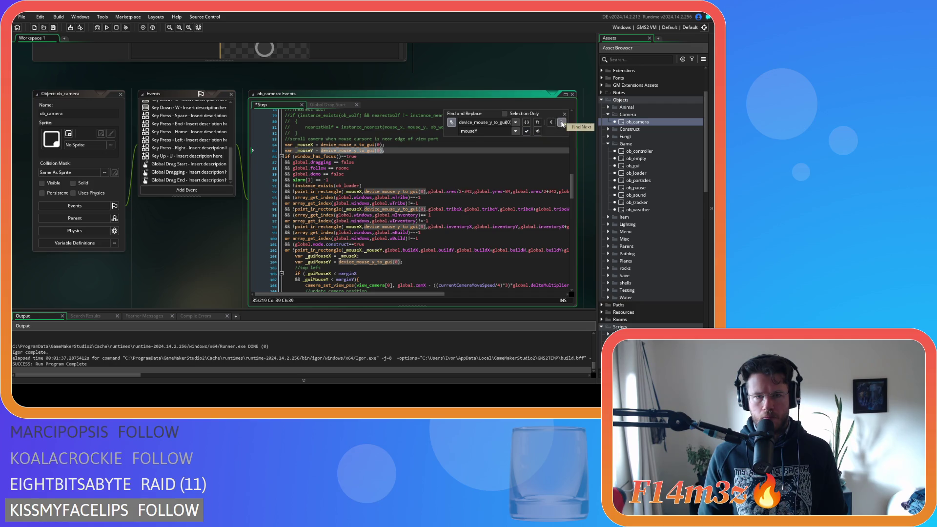
left_click(561, 122)
left_click(527, 131)
left_click(526, 131)
left_click(526, 131)
left_click(526, 131)
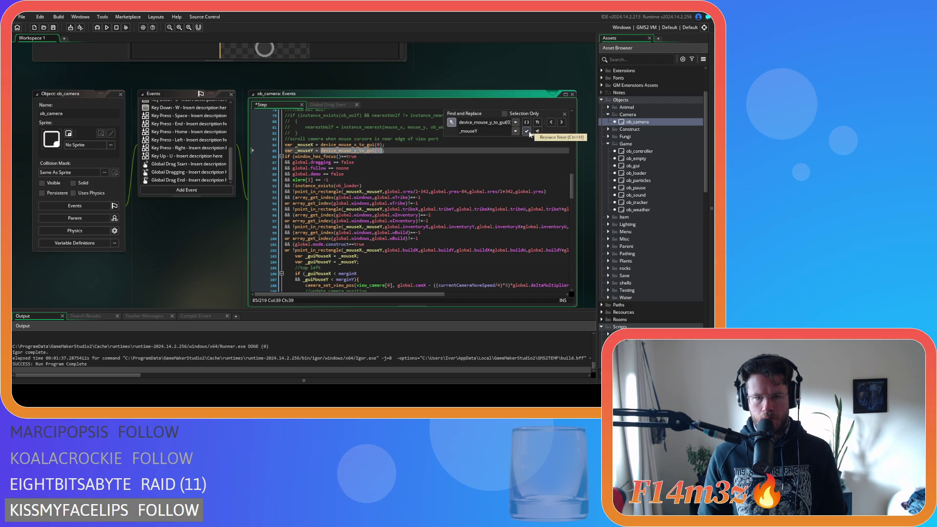
Close Find and Replace and save the Step event changes.
left_click(565, 114)
left_click(391, 185)
key("ctrl+s")
scroll(474, 200, "up", 1)
left_click(419, 229)
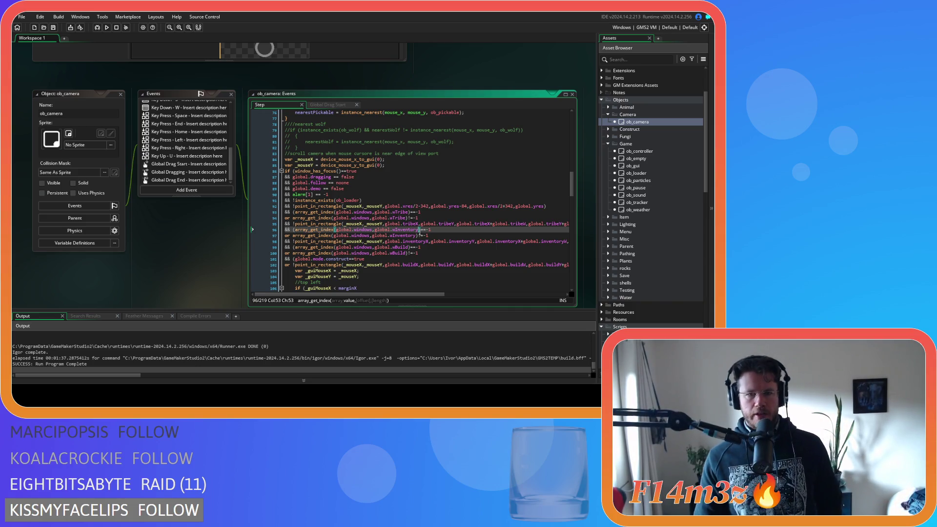
Inspect the loader check on line 92 and select its -84 offset after global.yres.
left_click(401, 241)
left_click(440, 207)
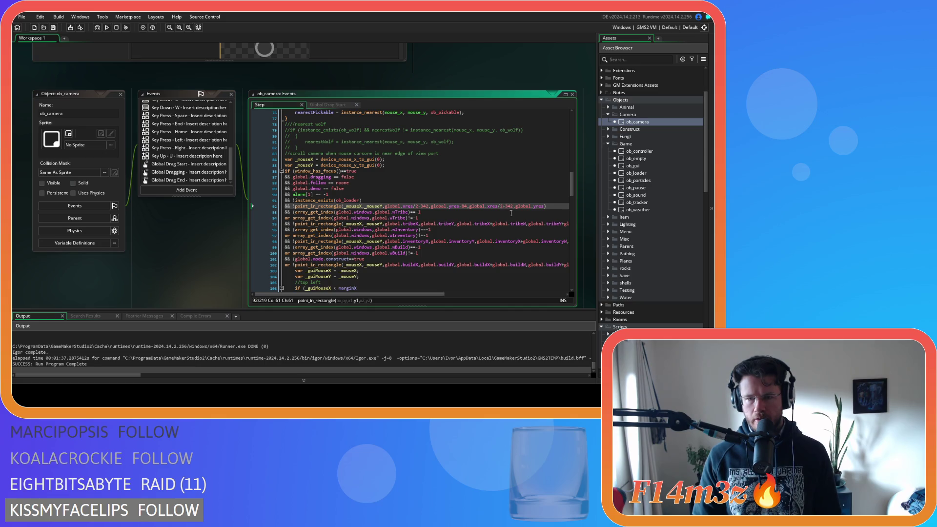
left_click(495, 206)
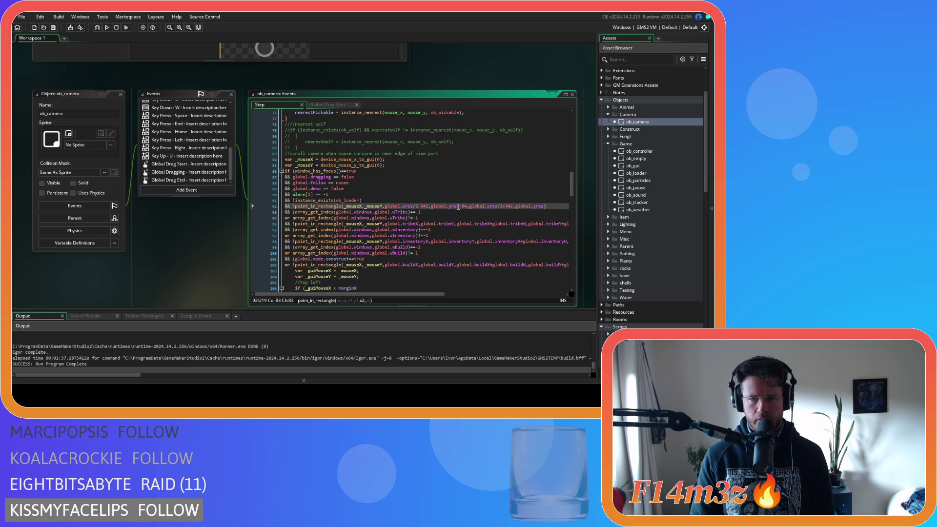
left_click_drag(467, 206, 459, 206)
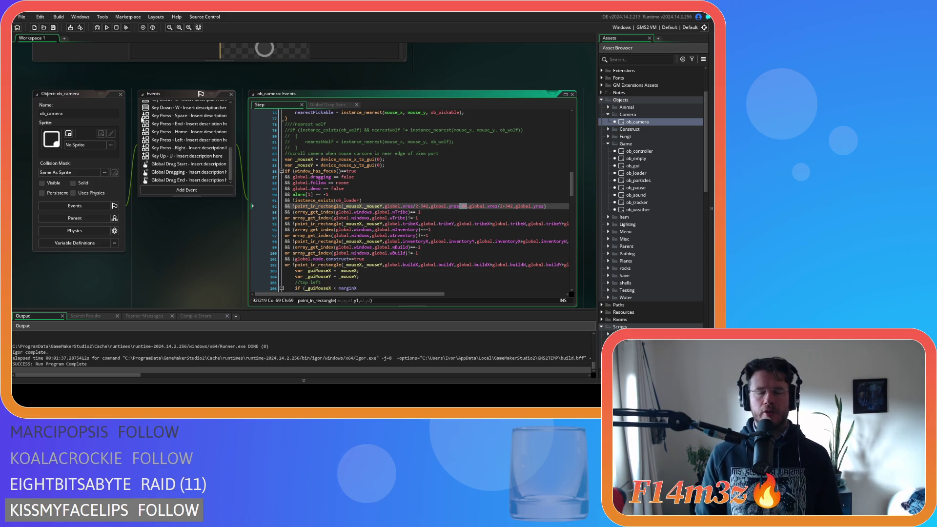
scroll(212, 218, "up", 5)
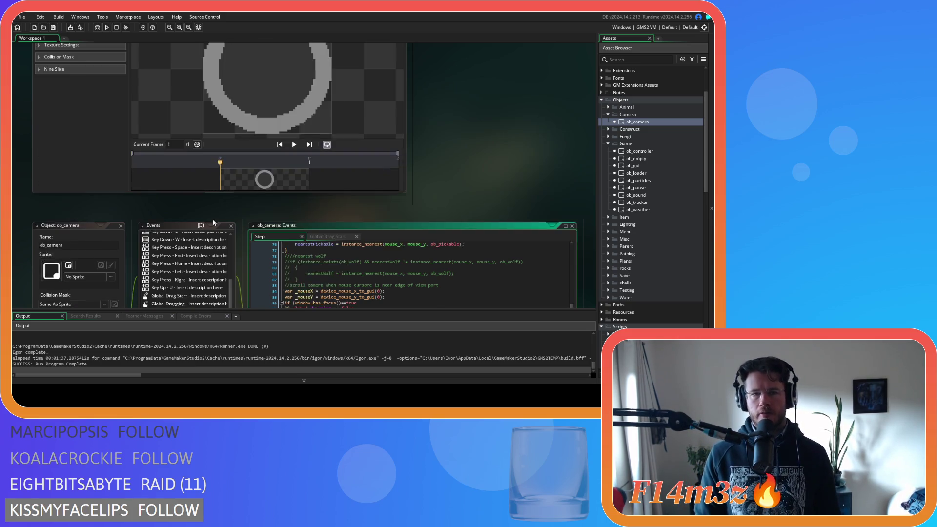
Scroll to the sc_drawProgressBars script and go to its sp_bar_big drawing line.
scroll(292, 173, "up", 3)
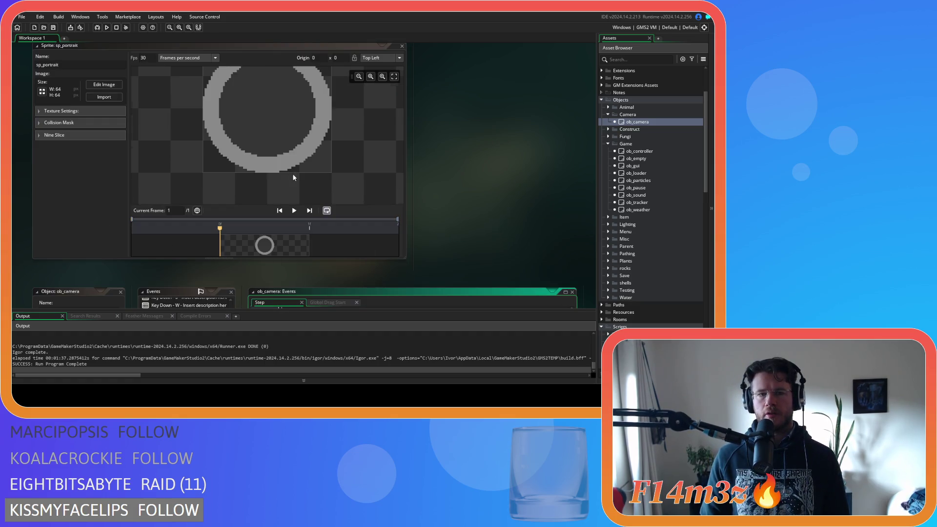
scroll(286, 180, "down", 2)
scroll(458, 220, "down", 6)
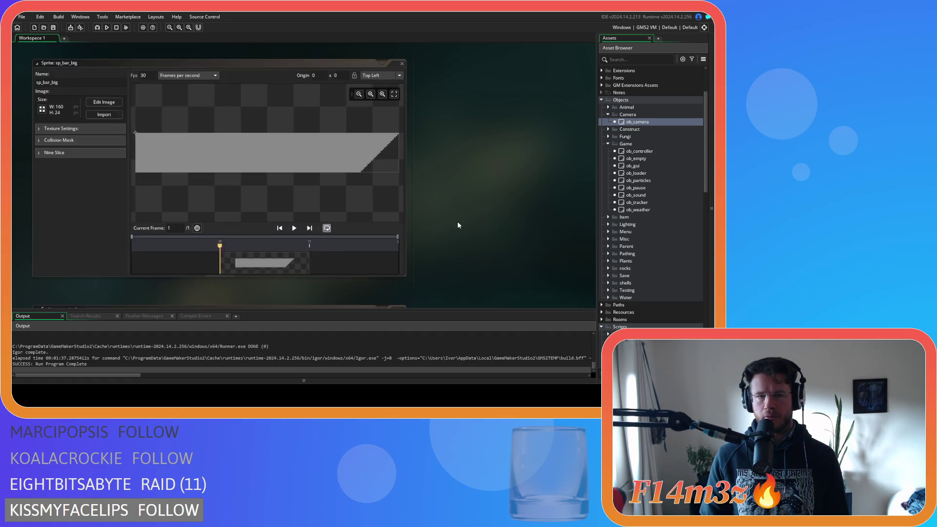
scroll(434, 174, "up", 10)
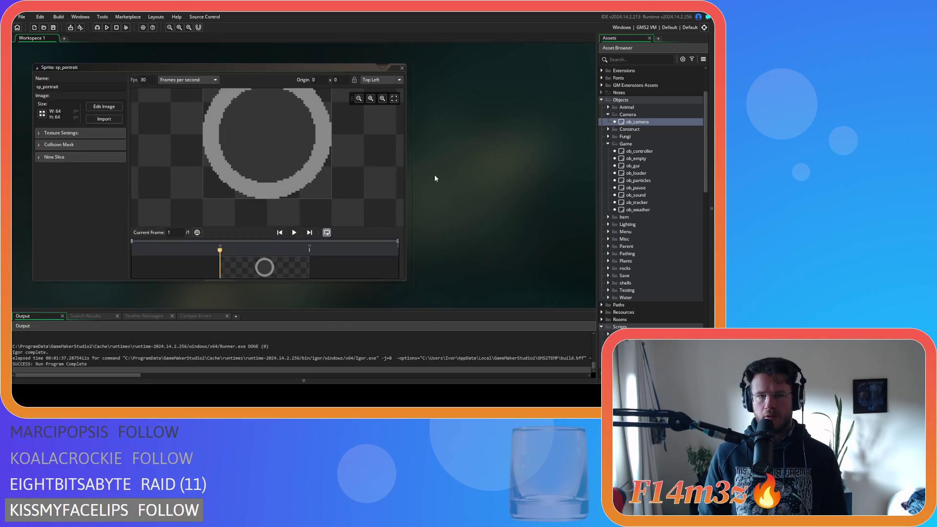
scroll(451, 197, "down", 4)
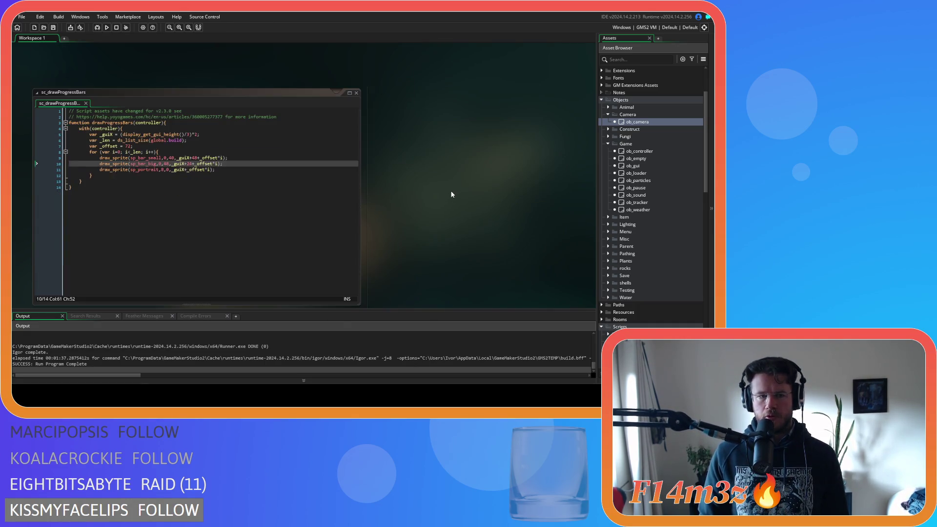
left_click(159, 149)
left_click(154, 163)
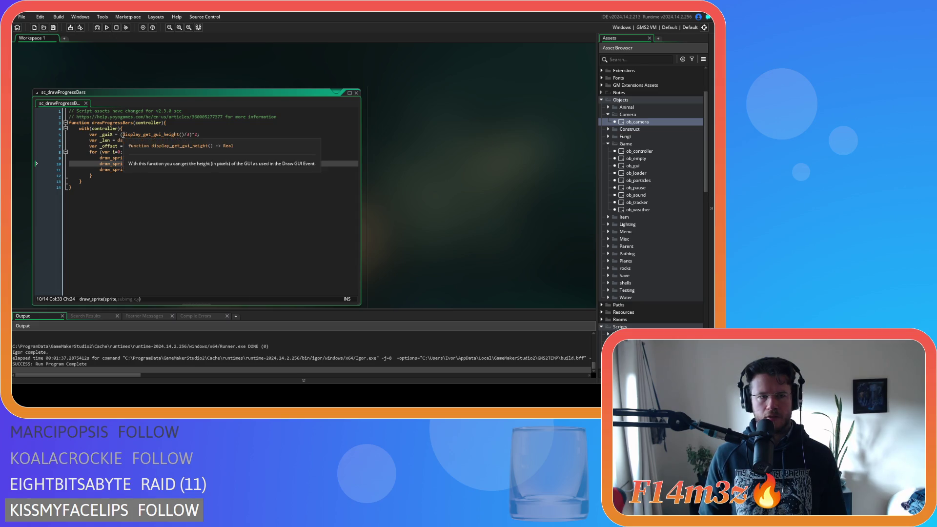
Wrap line 5's _guiX expression in parentheses, append -84, and run with F5.
left_click(121, 134)
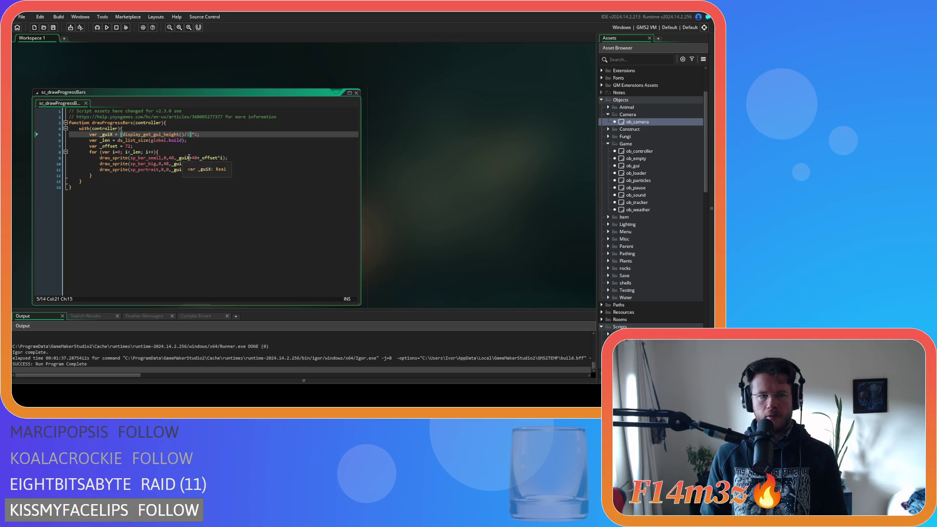
type("(")
left_click(200, 134)
type("-8")
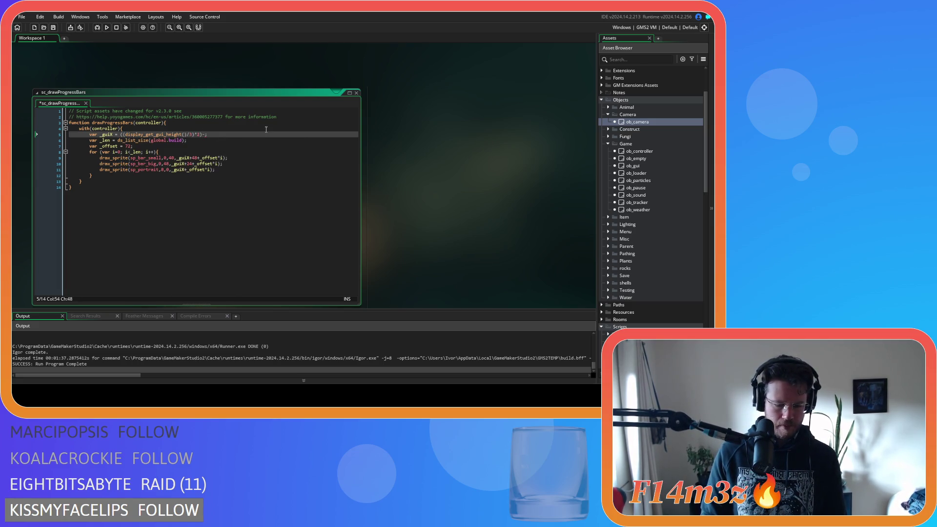
type("4")
key("F5")
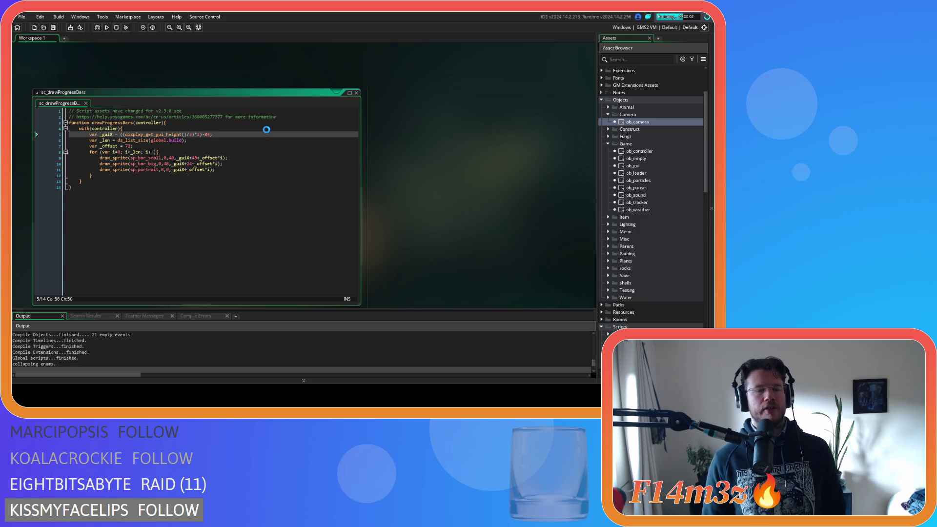
Stop the game, wrap line 6's ds_list_size(global.build) in clamp(…,0,5), and start a new build.
left_click(117, 28)
left_click(218, 141)
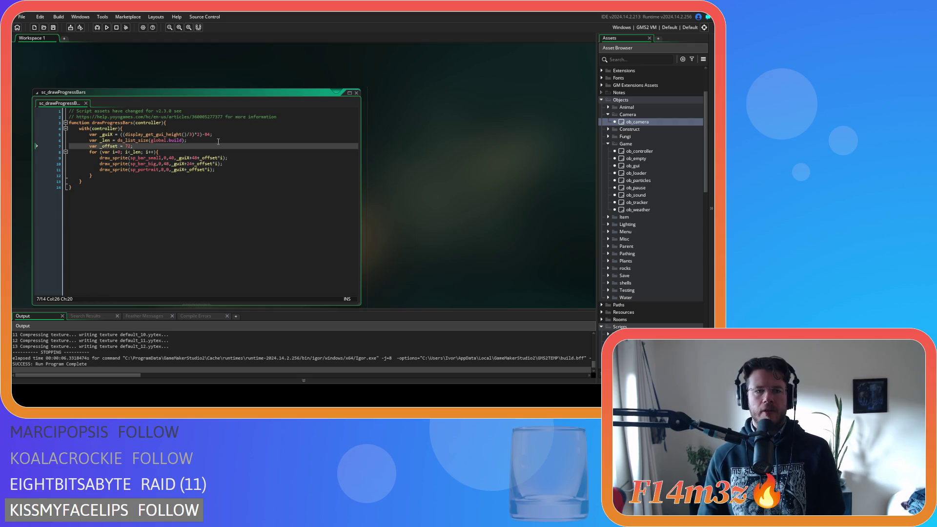
left_click(118, 140)
type("cla")
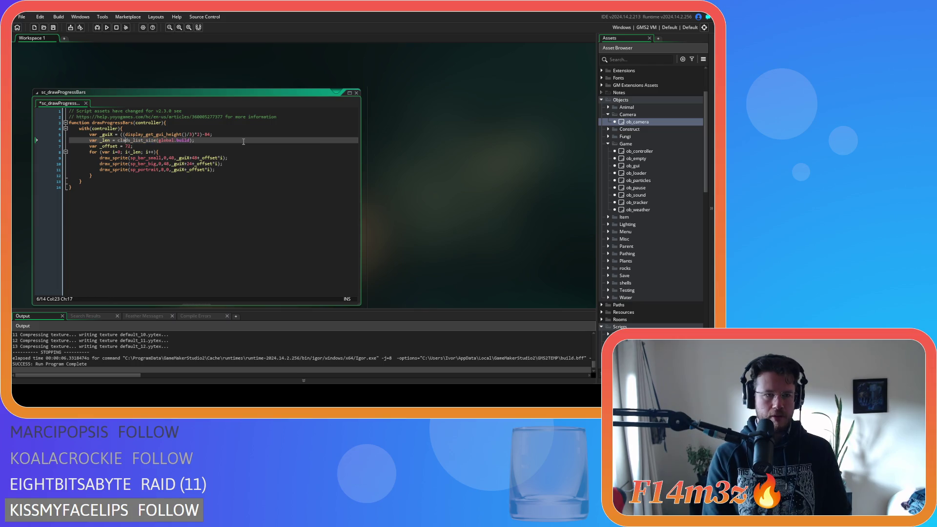
type("mp(")
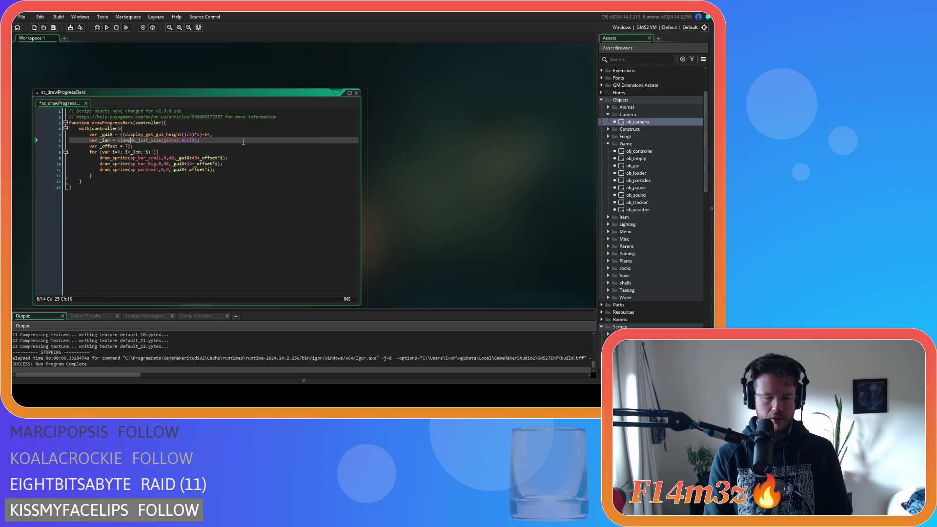
left_click(200, 141)
type(")")
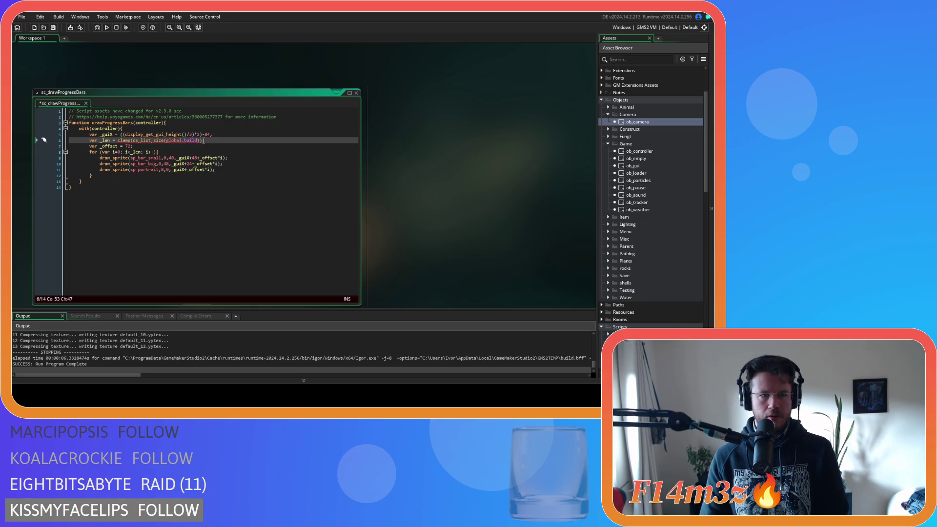
key("Left")
type(",")
type("0,")
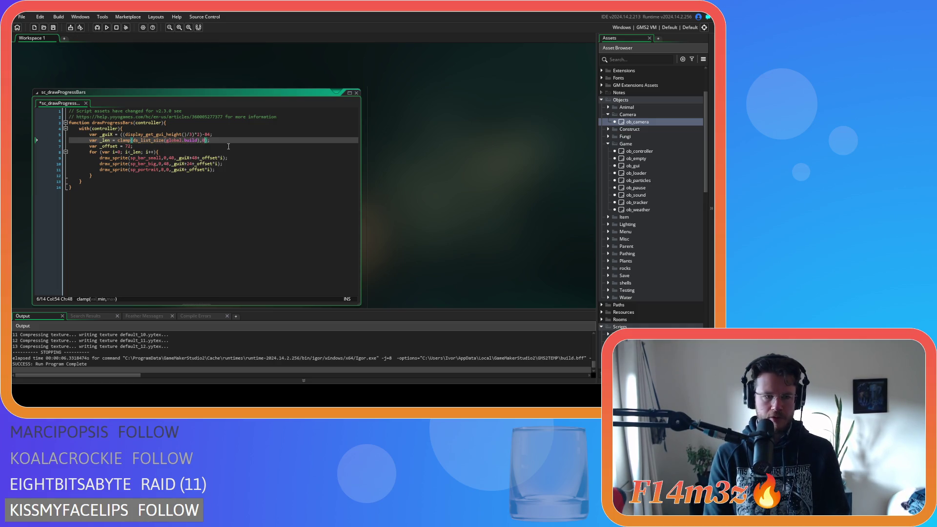
type("5")
key("F5")
left_click(241, 143)
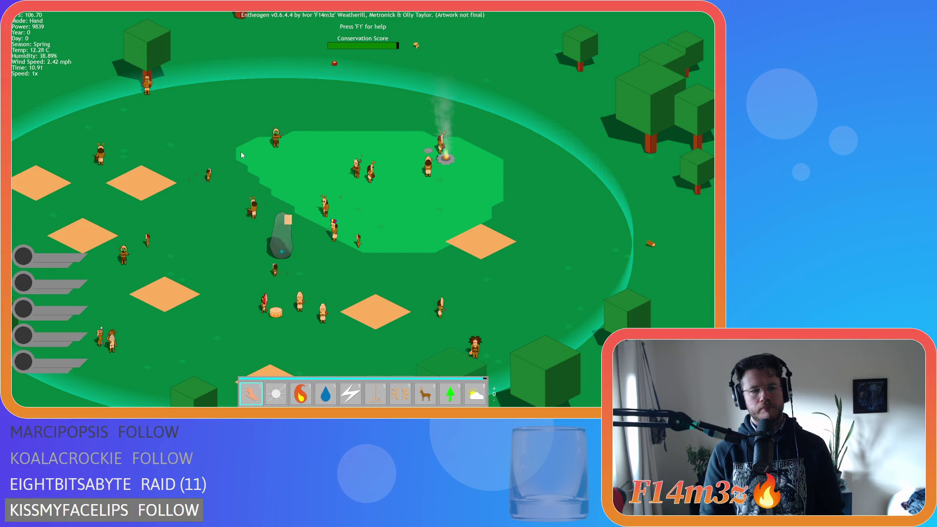
Quit Entheogen with Esc and Y, back to the sc_drawProgressBars script around line 10.
key("Escape")
key("y")
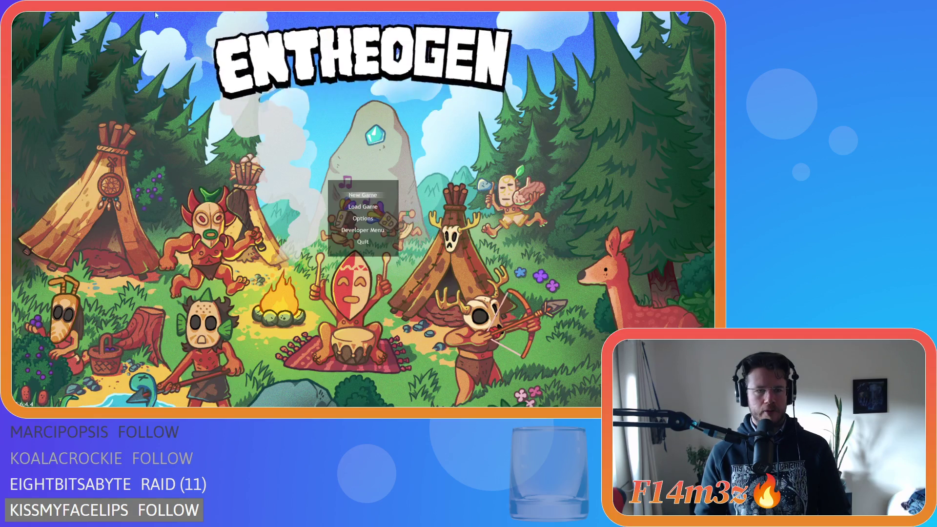
left_click(163, 171)
left_click(167, 164)
Review recent script edits with undo and redo, keeping the clamp and -84 offset.
left_click(169, 164)
key("ctrl+z")
key("ctrl+z")
key("ctrl+z")
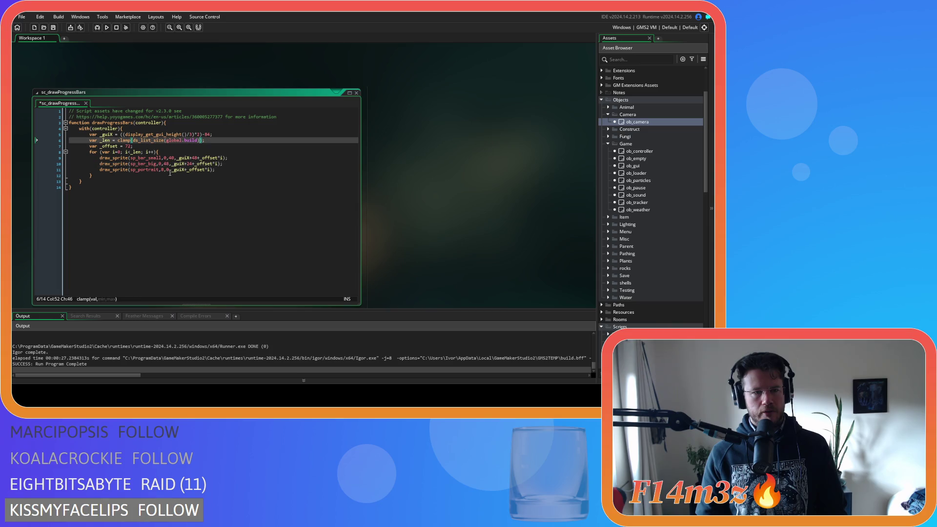
key("ctrl+y")
key("ctrl+y")
key("ctrl+y")
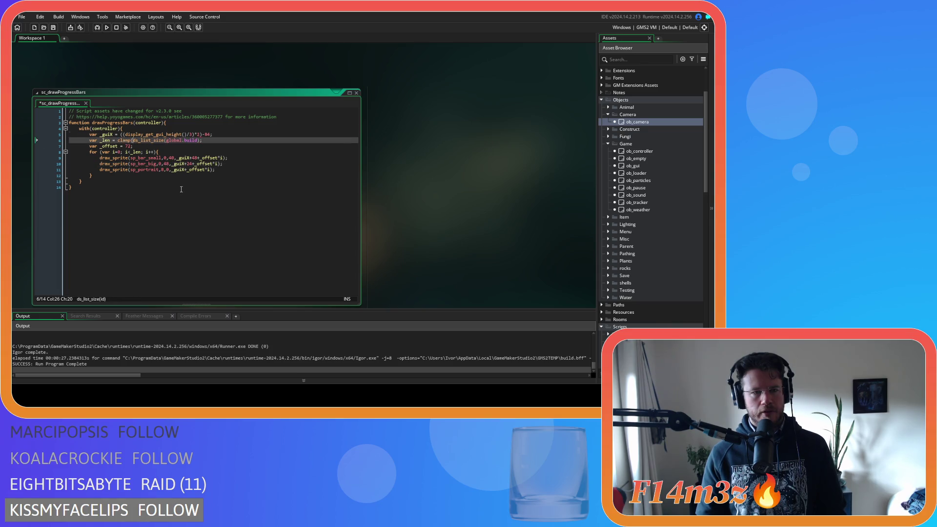
left_click_drag(122, 140, 90, 142)
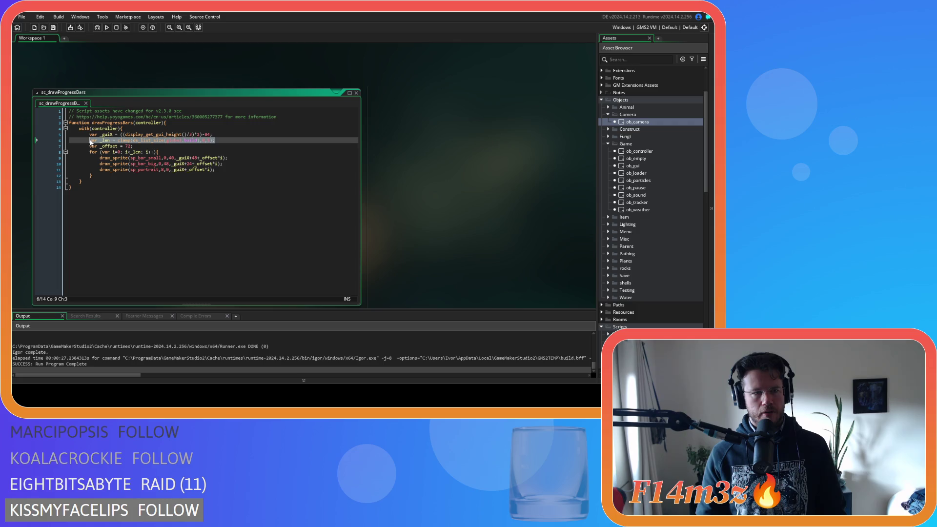
key("ctrl+z")
key("ctrl+z")
key("ctrl+z")
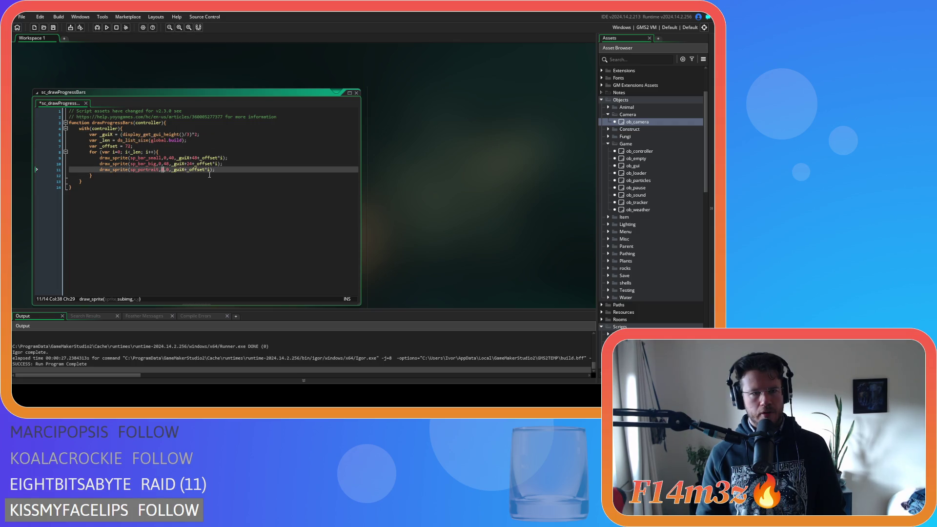
key("ctrl+z")
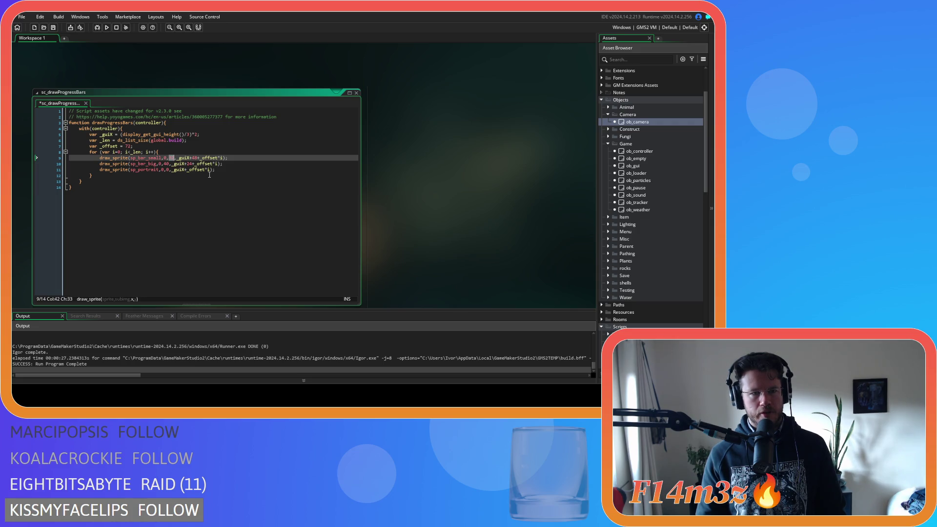
key("ctrl+y")
key("ctrl+y")
key("ctrl+y")
key("ctrl+y")
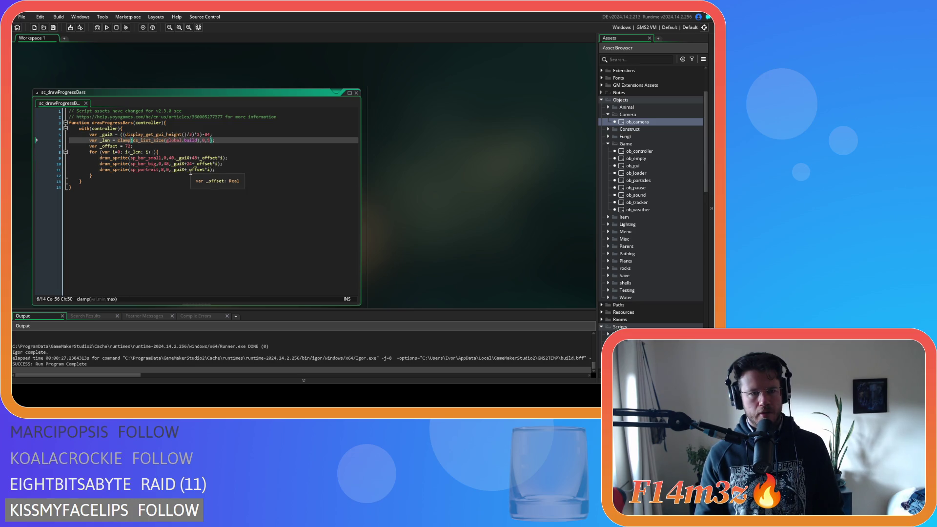
Change the 8 in line 11's draw_sprite(sp_portrait,…) call to 0.
left_click(161, 170)
key("shift+Right")
type("0")
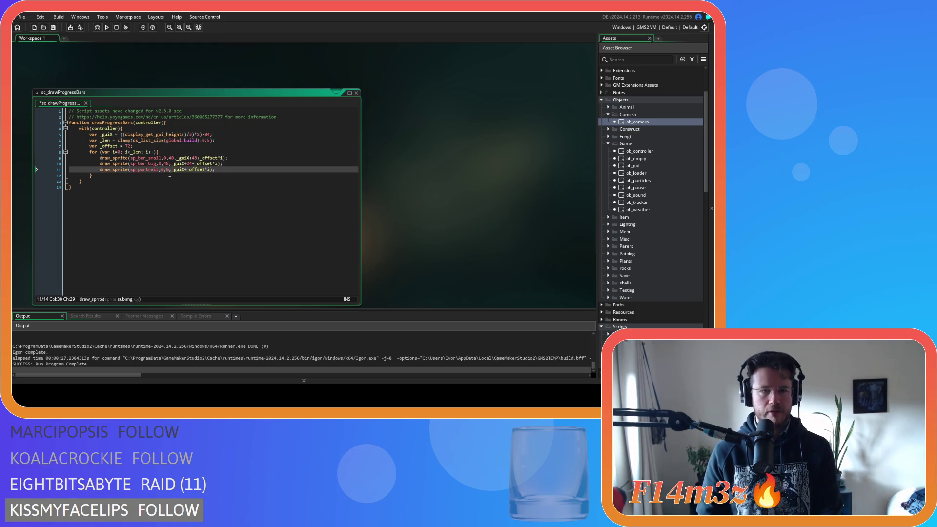
key("Right")
key("shift+Right")
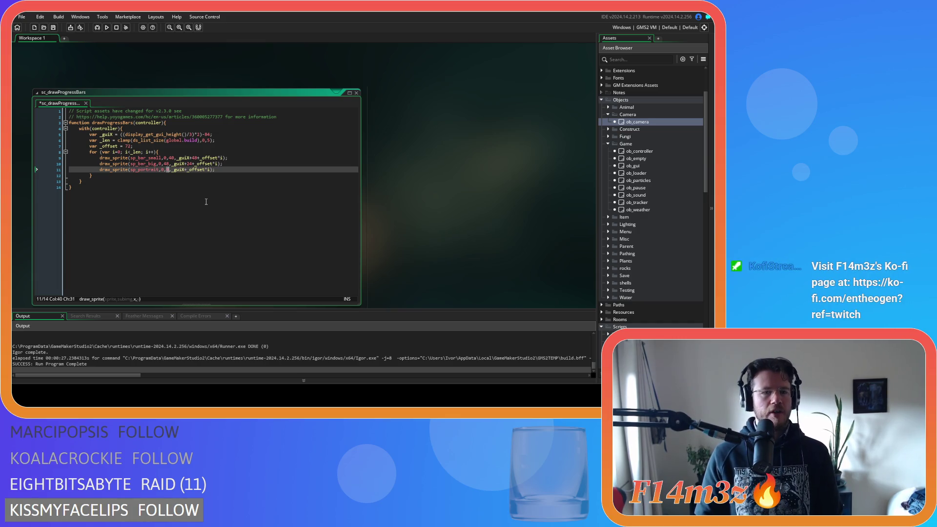
Change the bar sprites' x value from 48 to 64 on lines 9 and 10.
key("End")
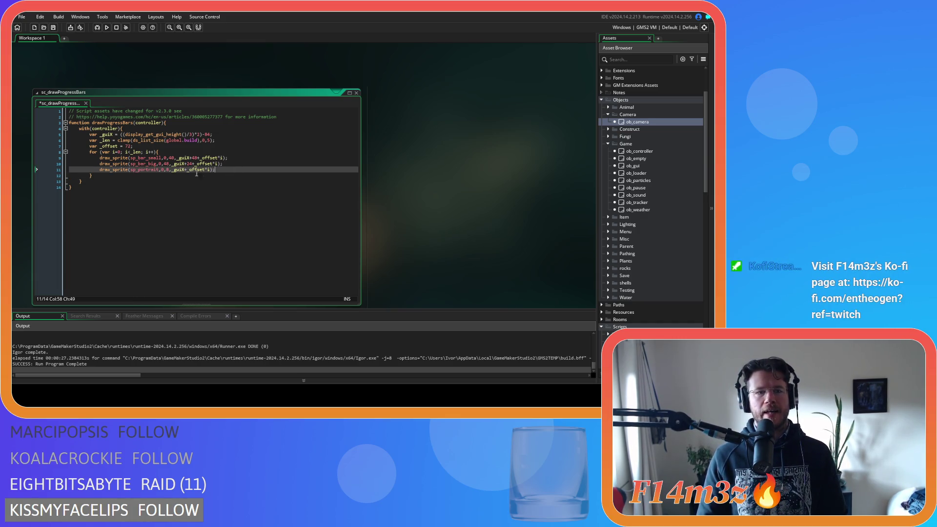
double_click(166, 164)
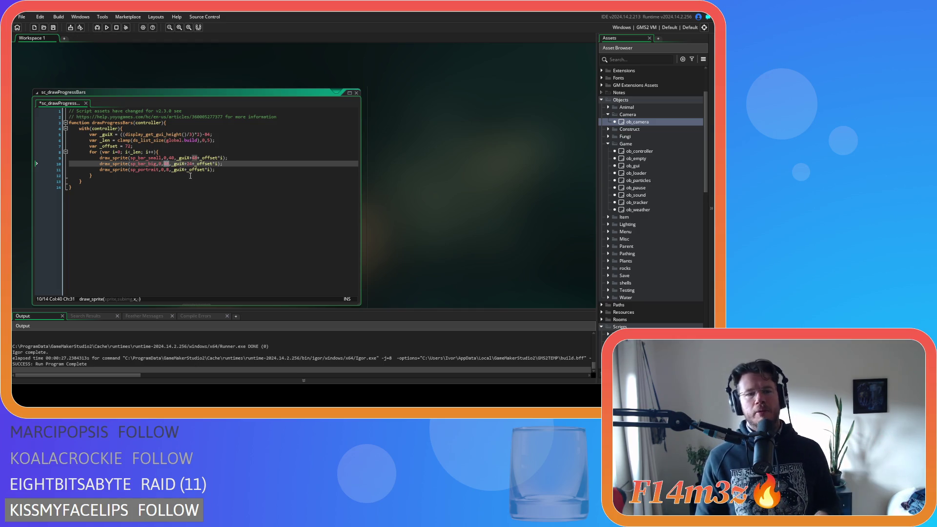
left_click(172, 158)
double_click(171, 158)
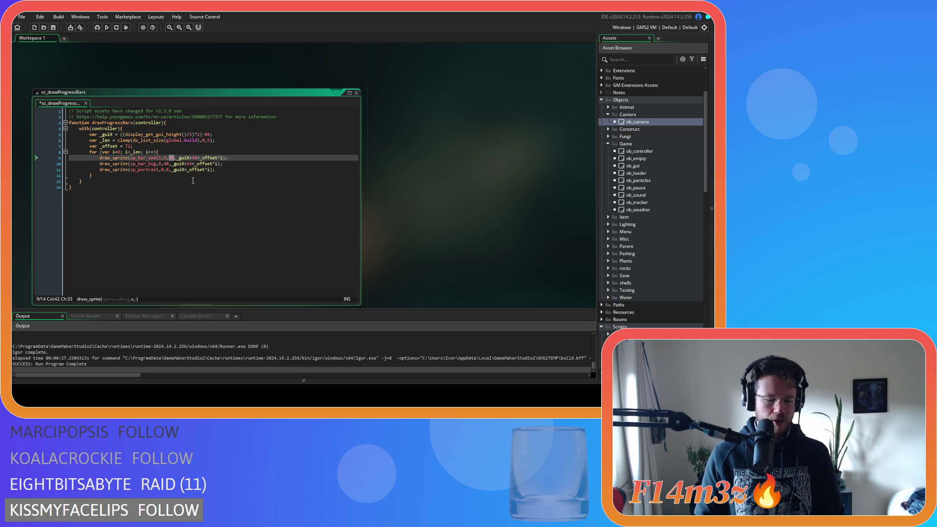
type("64")
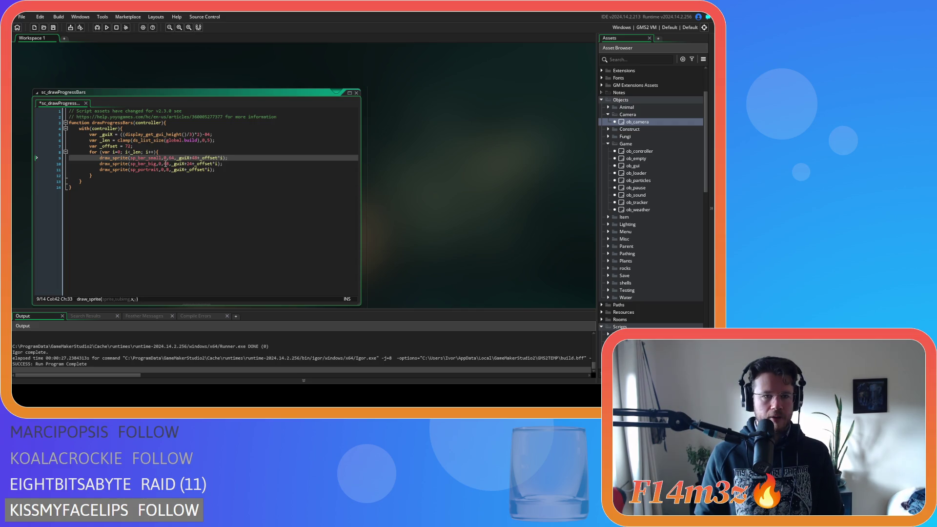
double_click(166, 164)
type("64")
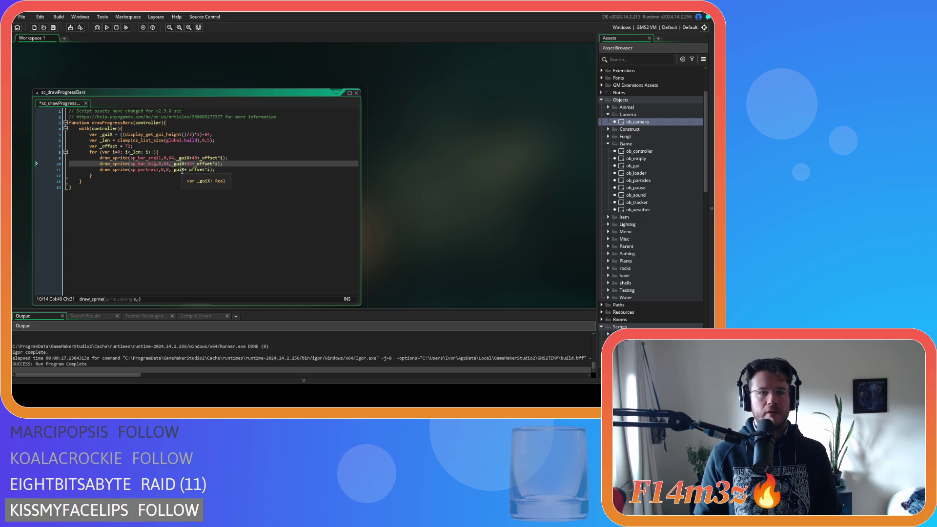
Rename _guiX to _guiY on line 5 and replace it on lines 9–11 via Find and Replace.
left_click(221, 135)
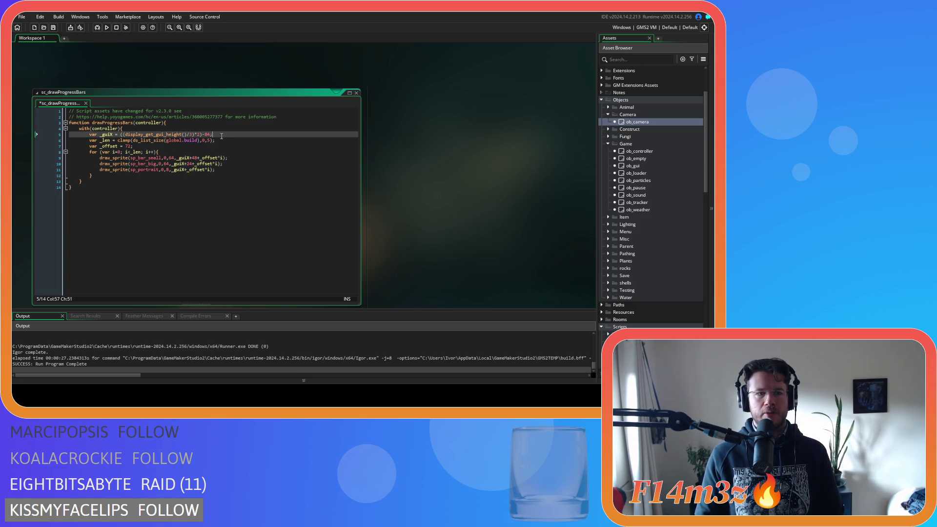
left_click(109, 134)
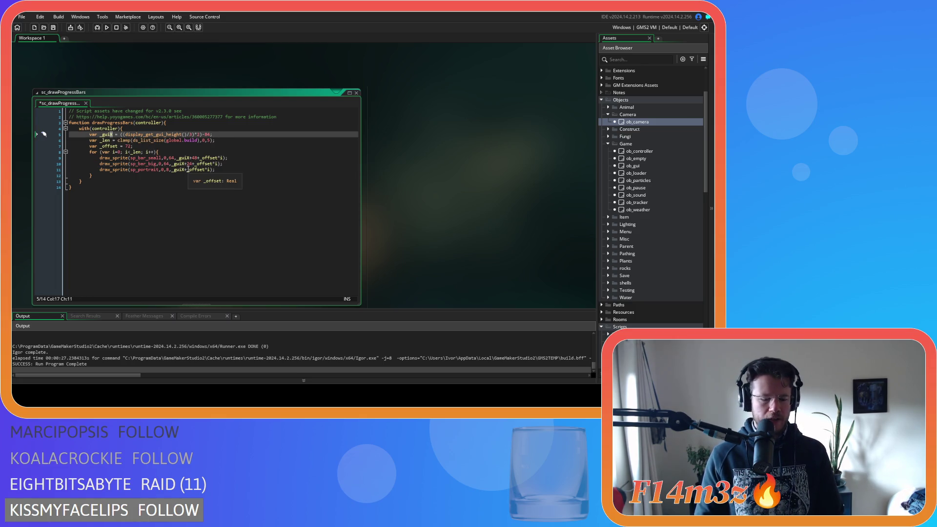
type("Y")
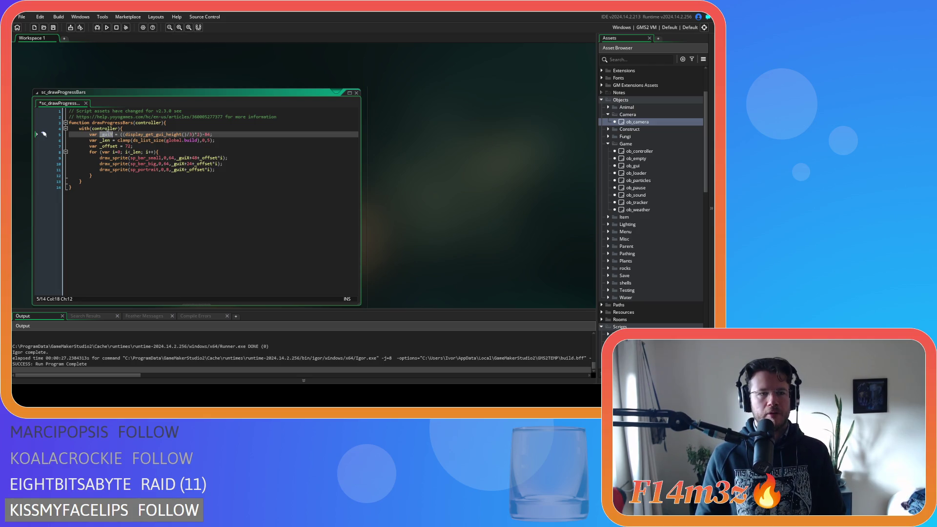
double_click(183, 157)
key("ctrl+f")
left_click(262, 130)
type("_guiY")
left_click(316, 130)
left_click(316, 130)
left_click(316, 130)
left_click(353, 113)
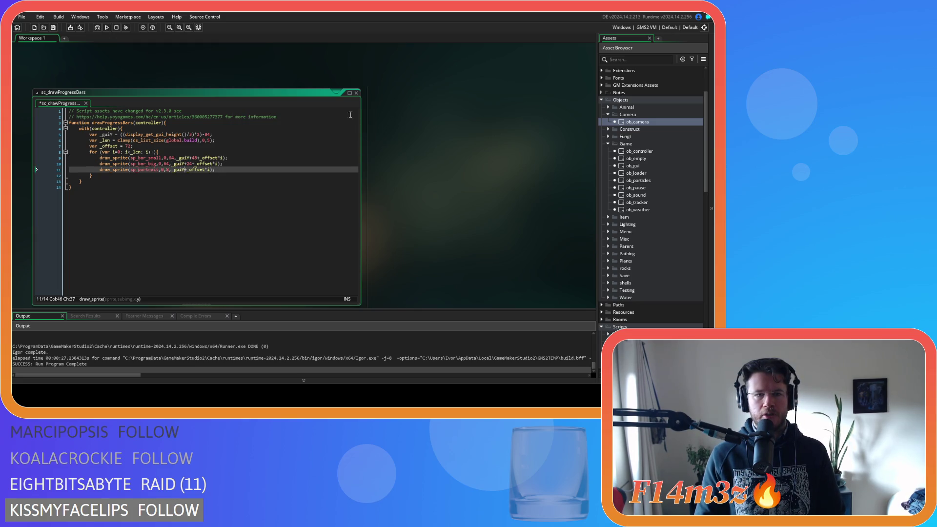
Set line 5's multiplier to *2 and duplicate the line below itself.
double_click(199, 133)
type("2")
key("ctrl+d")
double_click(113, 135)
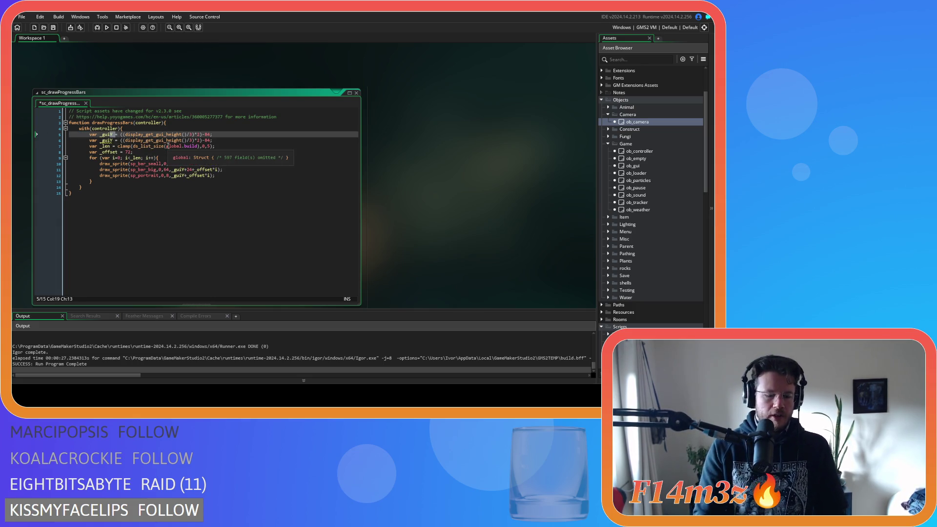
Rename the duplicated line 5 variable to _guiX and set its value to 0.
type("_guiX")
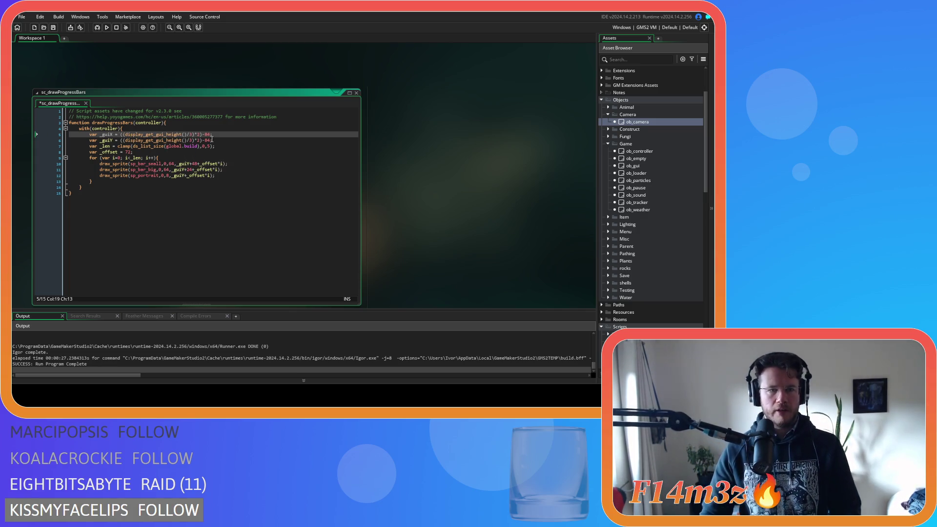
left_click_drag(211, 134, 121, 139)
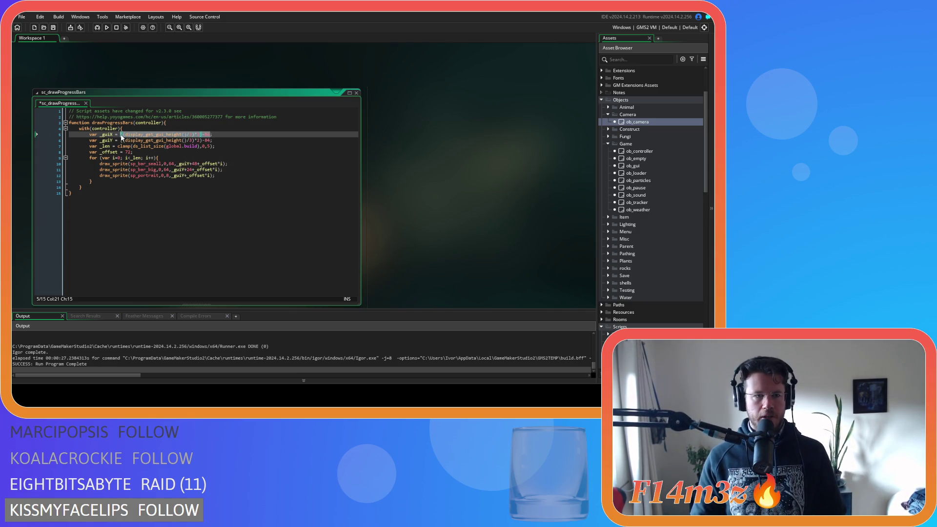
type("0;")
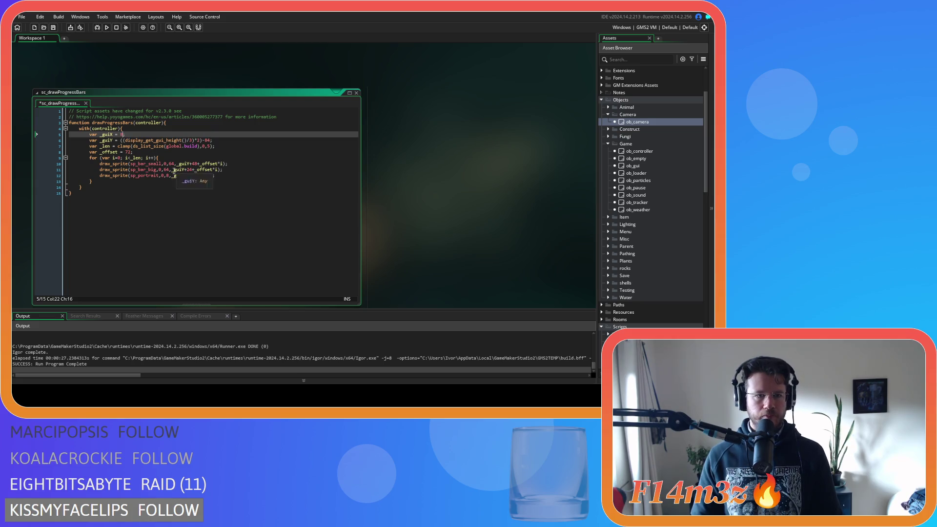
left_click(114, 135)
Position the portrait at _guiX and the bars at _guiX+64, with the small bar at _guiX+56.
left_click(169, 164)
type("_guiX+")
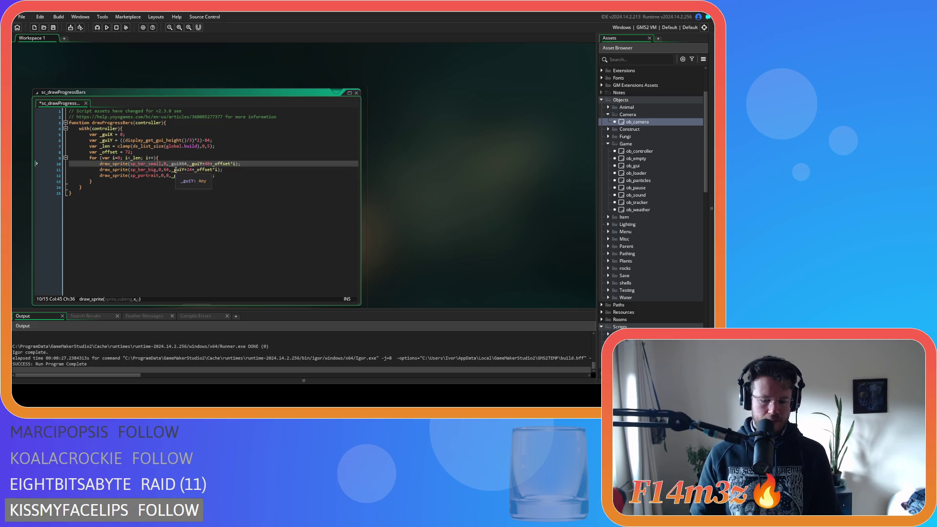
double_click(165, 175)
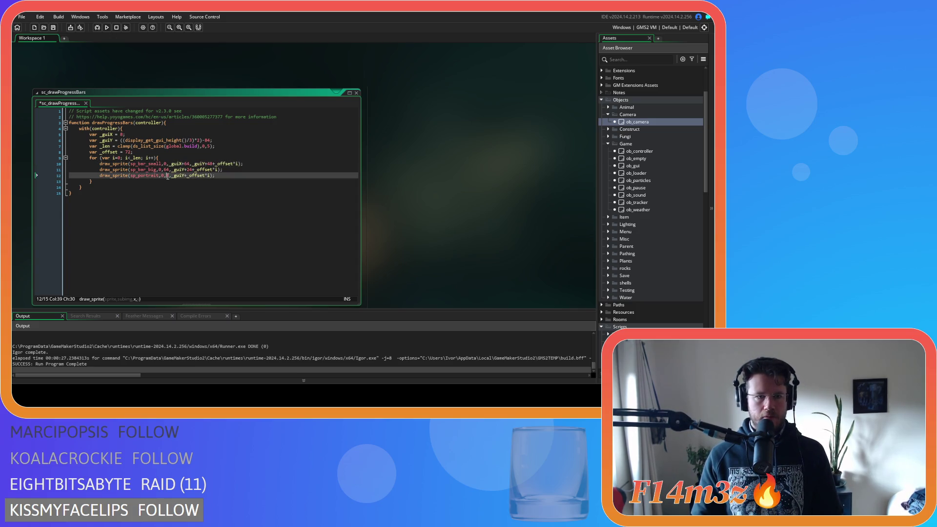
type("_guiX")
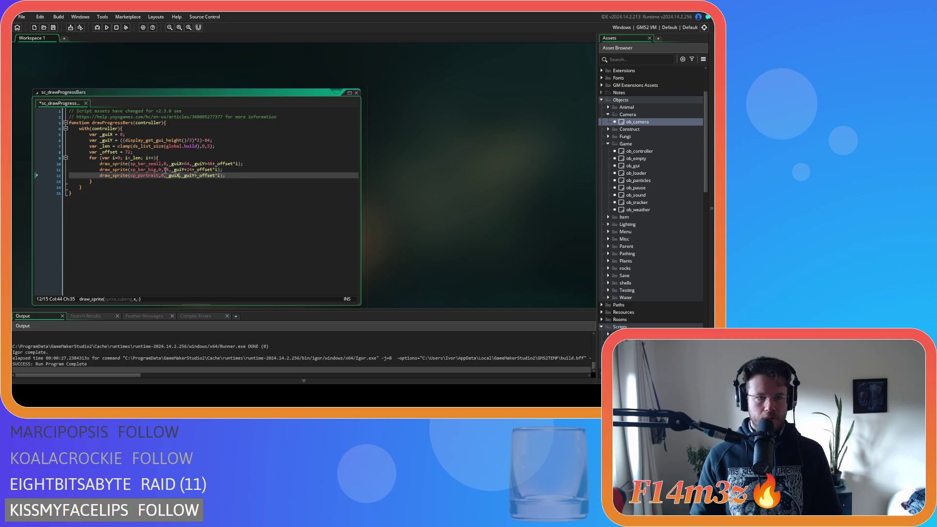
left_click(165, 170)
type("_guiX+")
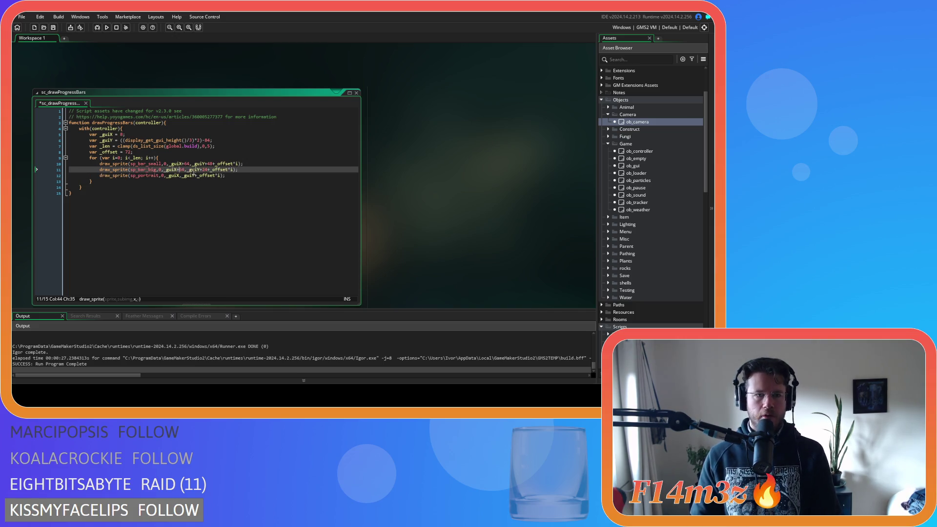
double_click(187, 163)
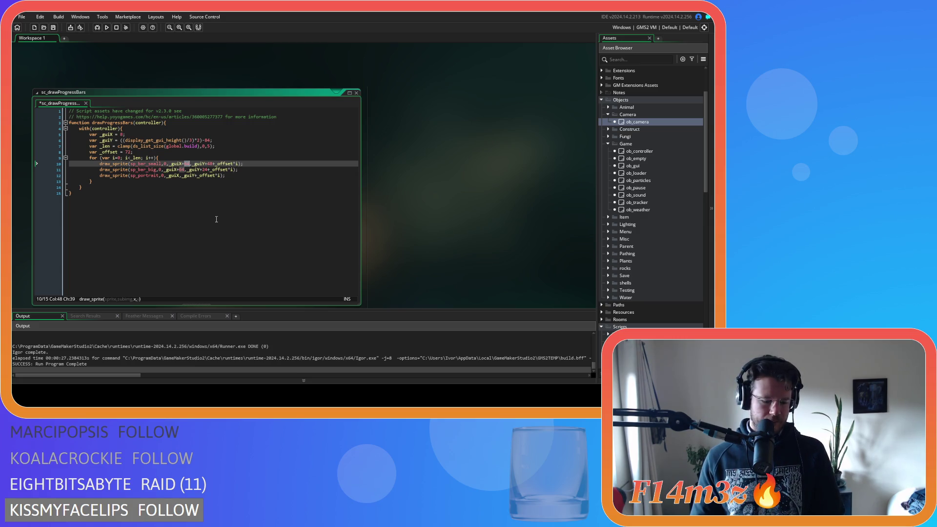
type("56")
double_click(181, 169)
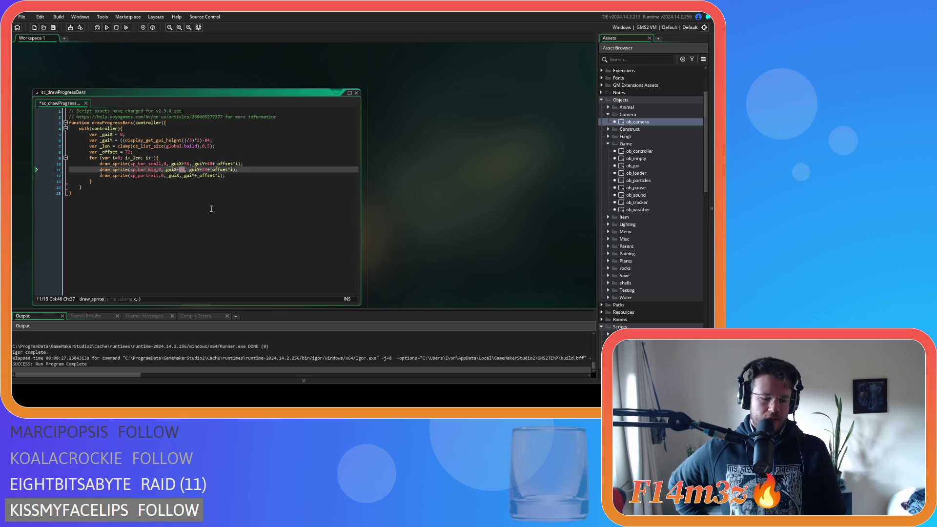
Set the big bar's offset to 48, save, and test-run the game.
type("48")
key("ctrl+s")
key("F5")
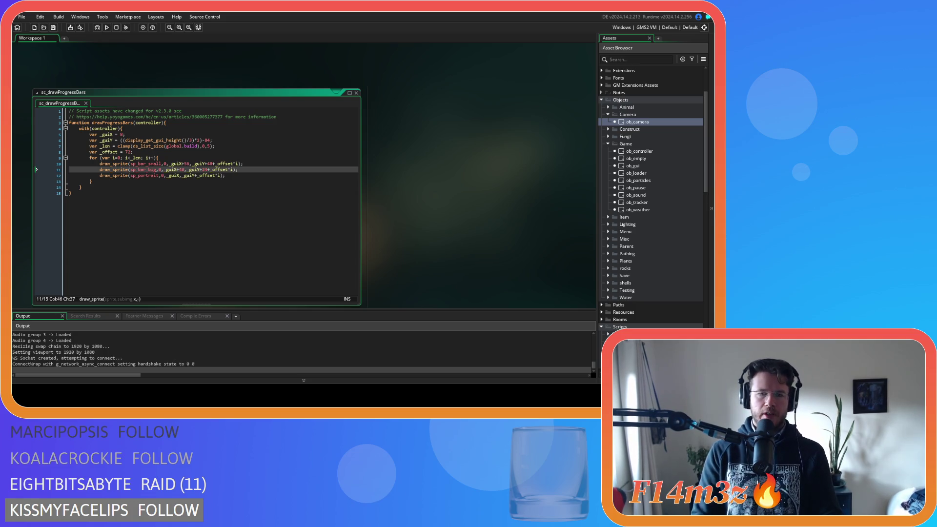
Swap the offsets to small bar _guiX+48 and big bar _guiX+56, then save.
left_click_drag(154, 170, 176, 173)
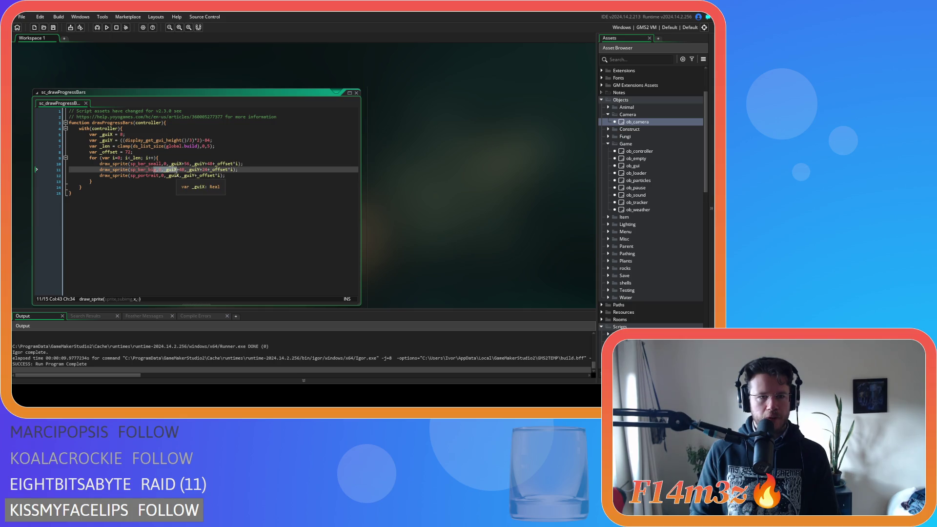
double_click(187, 163)
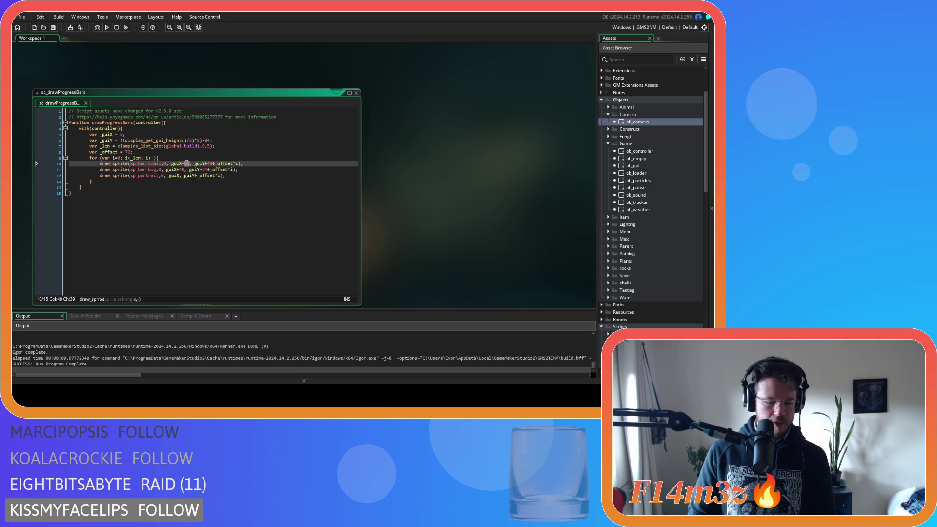
type("48")
double_click(181, 170)
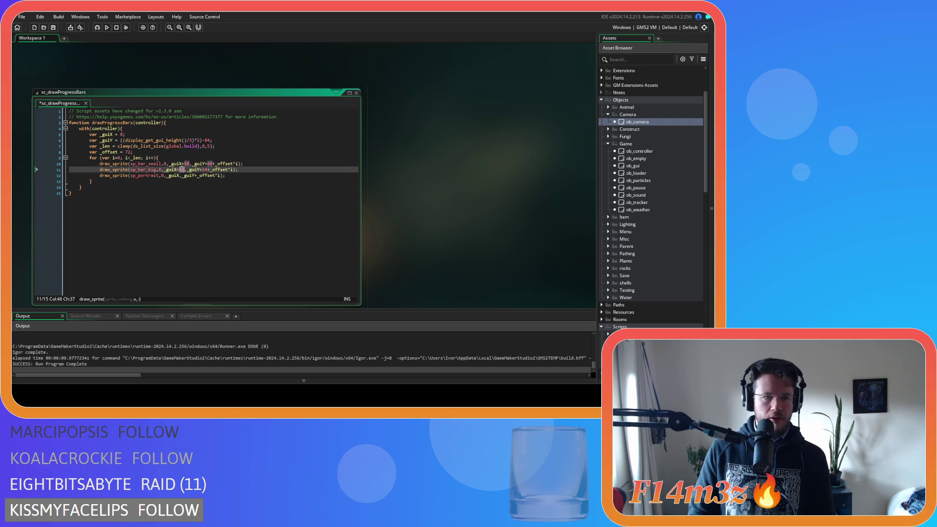
type("56")
key("ctrl+s")
left_click(227, 169)
left_click(255, 175)
key("F5")
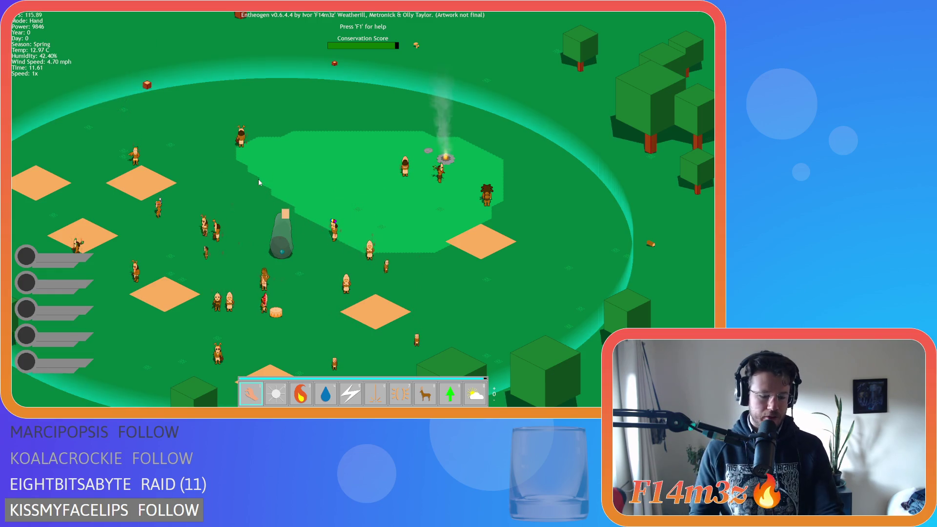
key("Escape")
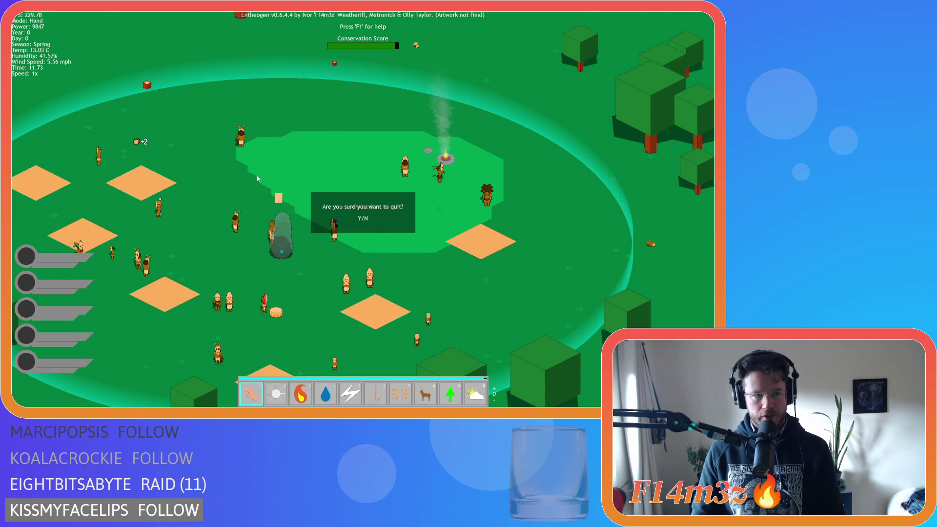
key("y")
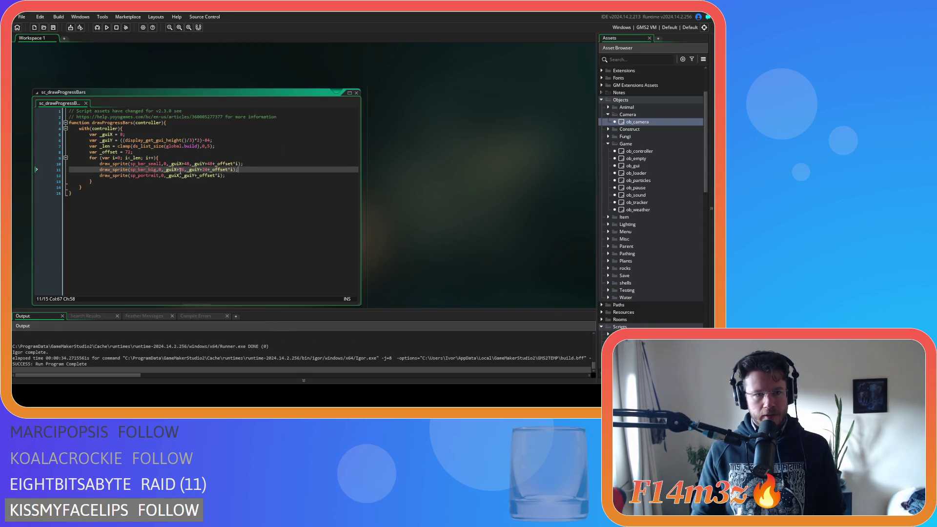
double_click(186, 164)
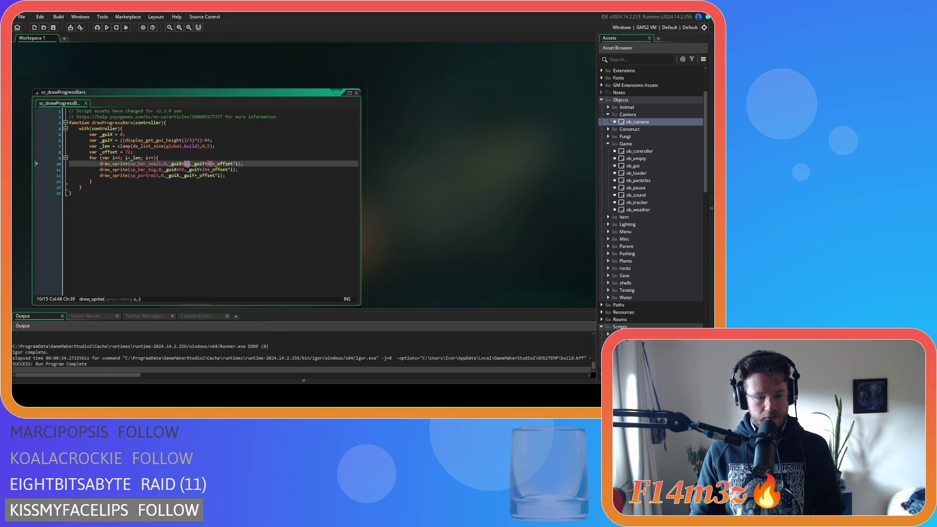
type("56")
key("F5")
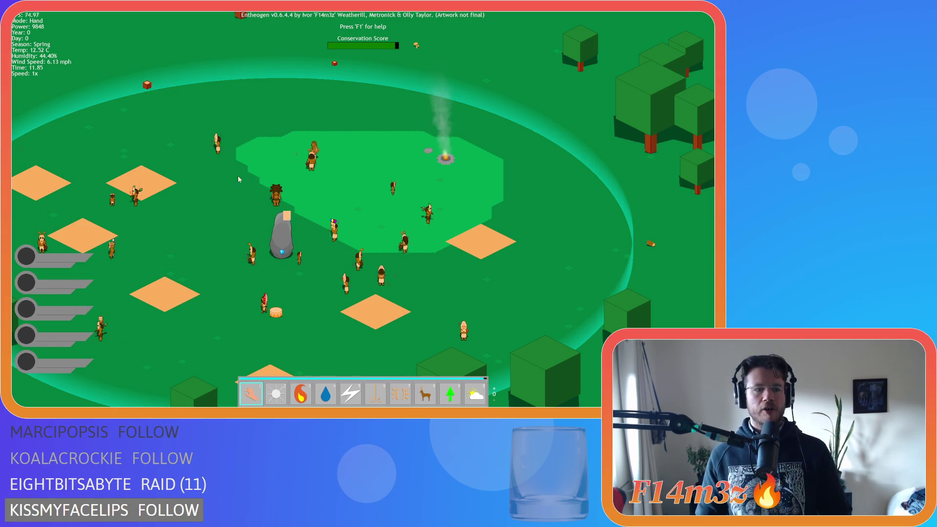
key("Escape")
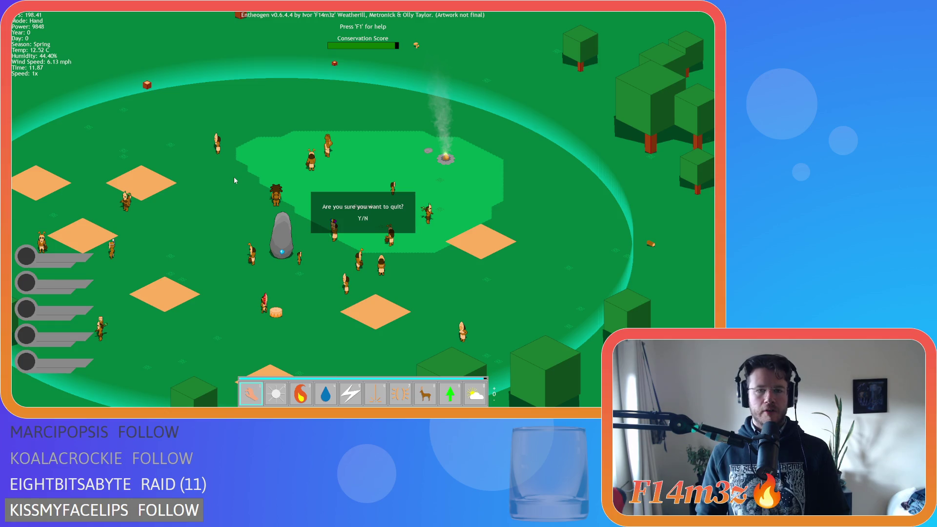
key("y")
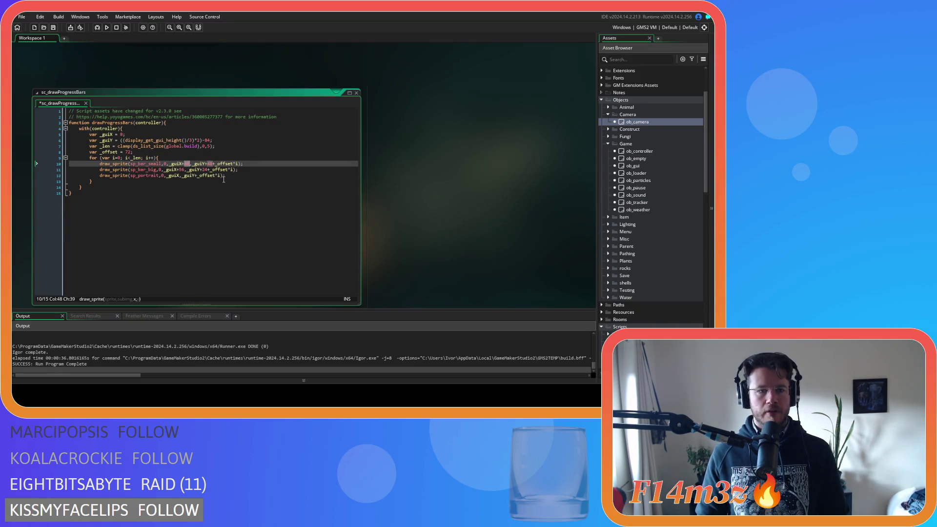
key("F5")
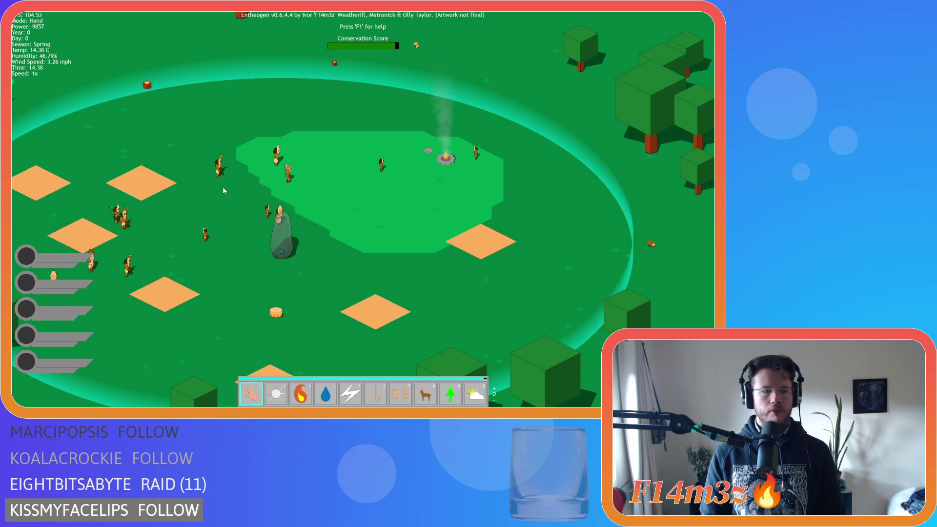
key("Escape")
key("y")
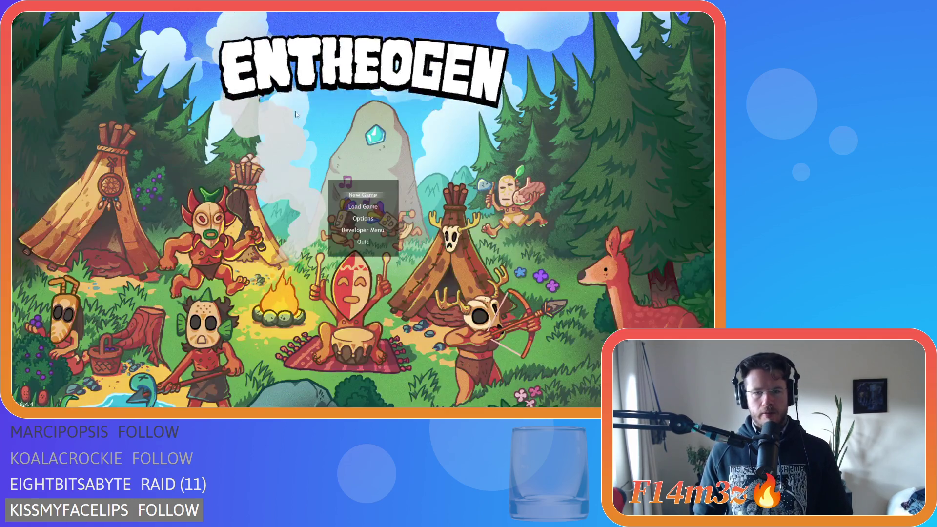
scroll(682, 256, "down", 10)
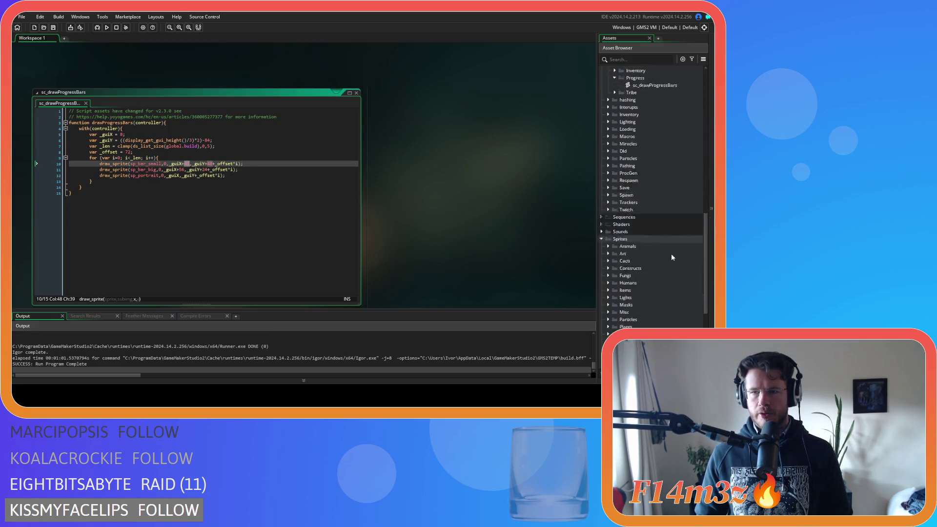
Inspect the sp_portrait and sp_bar_big sprites, then open sp_portrait's image in the pixel editor.
double_click(643, 253)
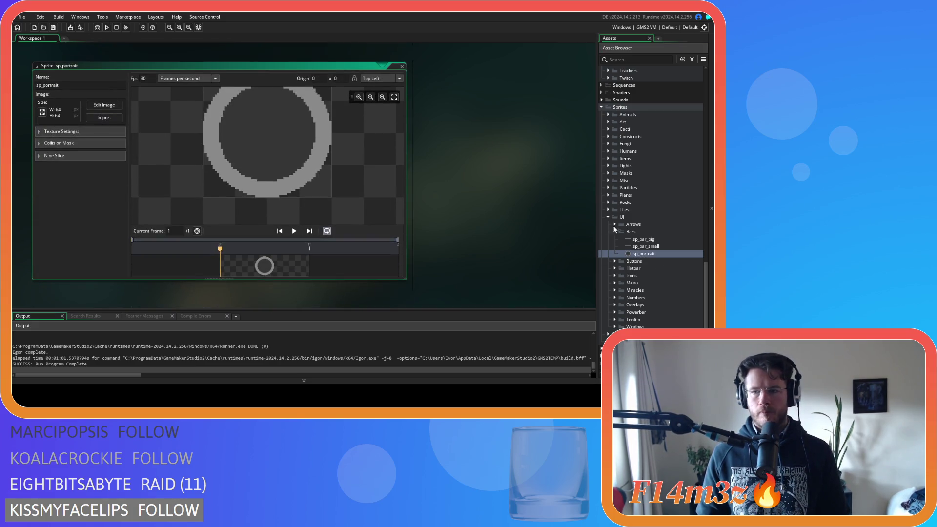
double_click(663, 239)
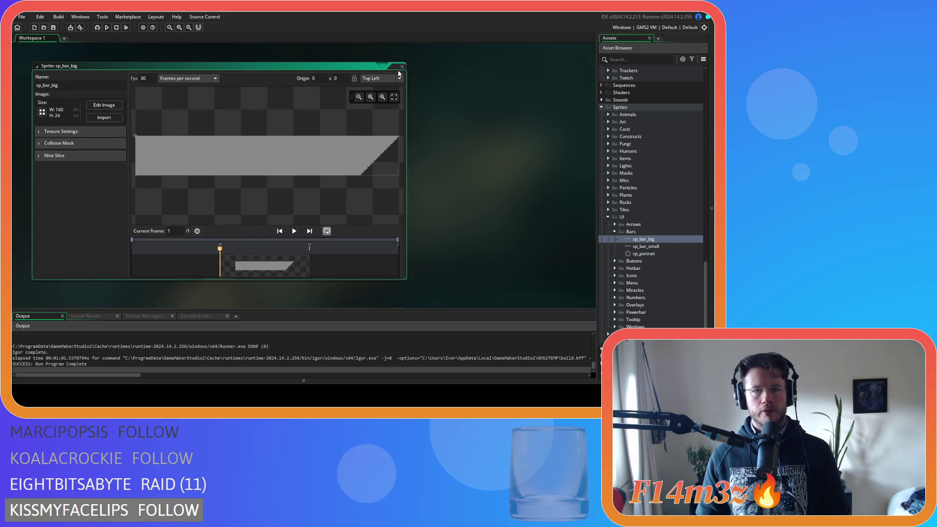
left_click(401, 67)
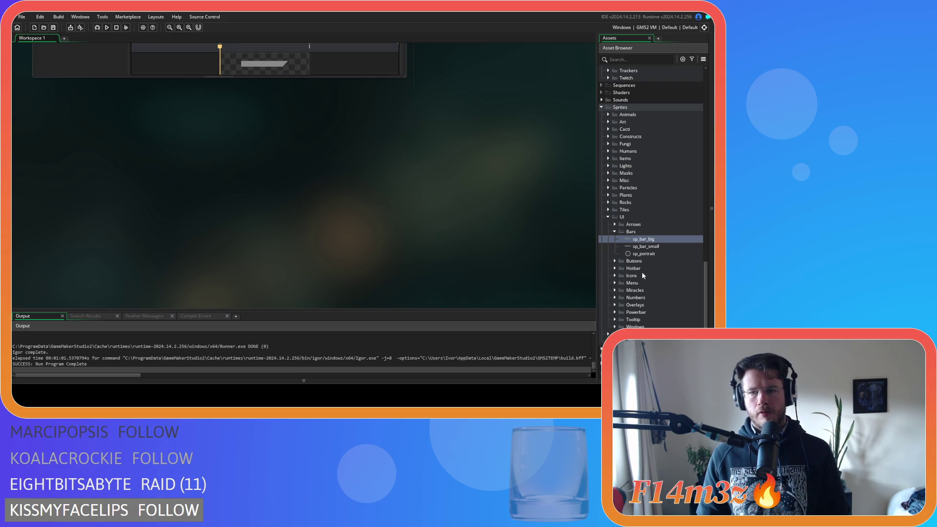
double_click(670, 255)
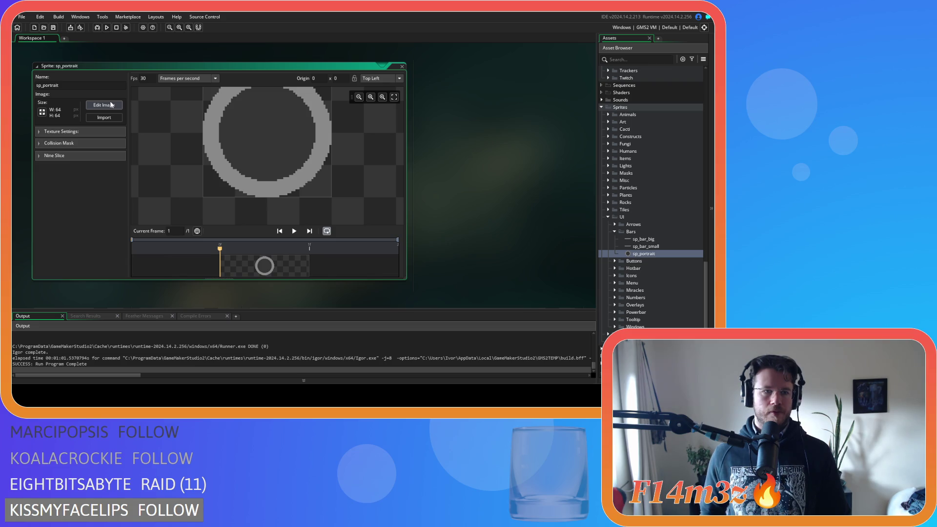
left_click(111, 107)
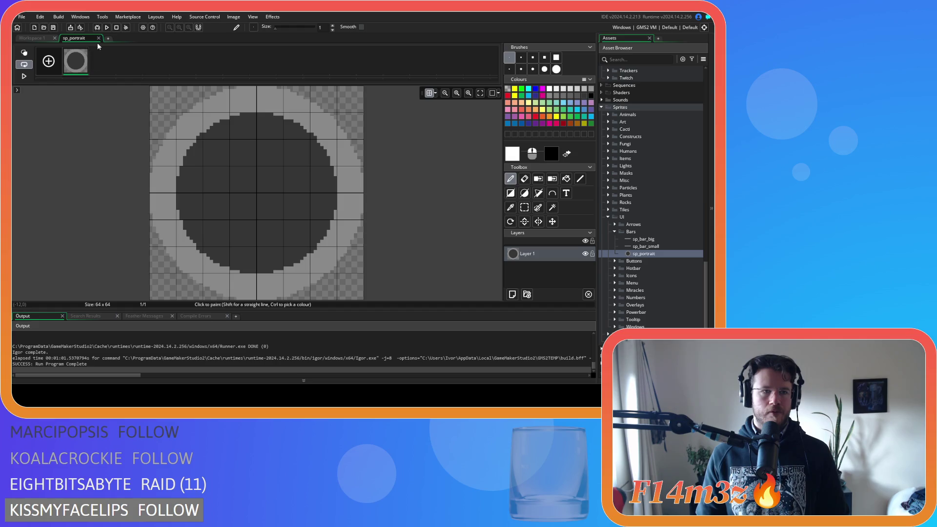
Resize the sp_portrait canvas (not the image) to 224×64 and reopen it with the Move tool.
left_click(98, 38)
left_click(112, 122)
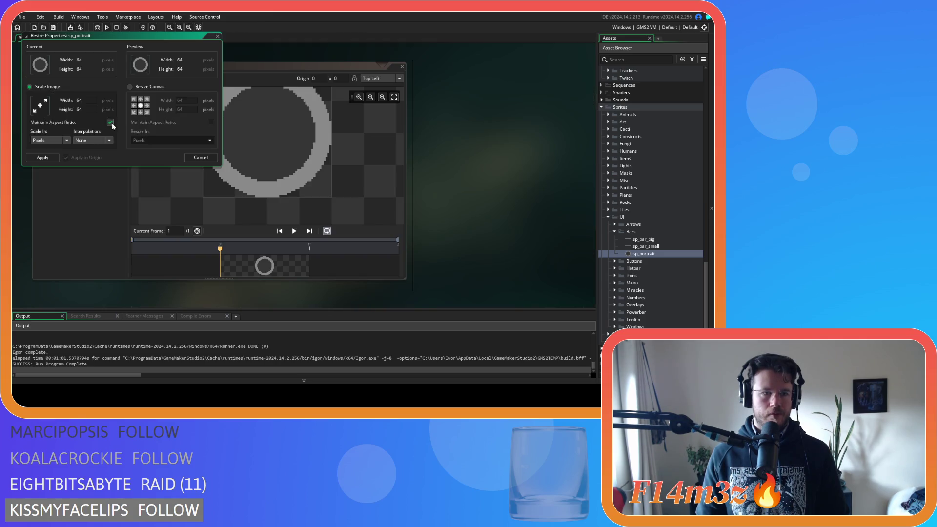
left_click(173, 99)
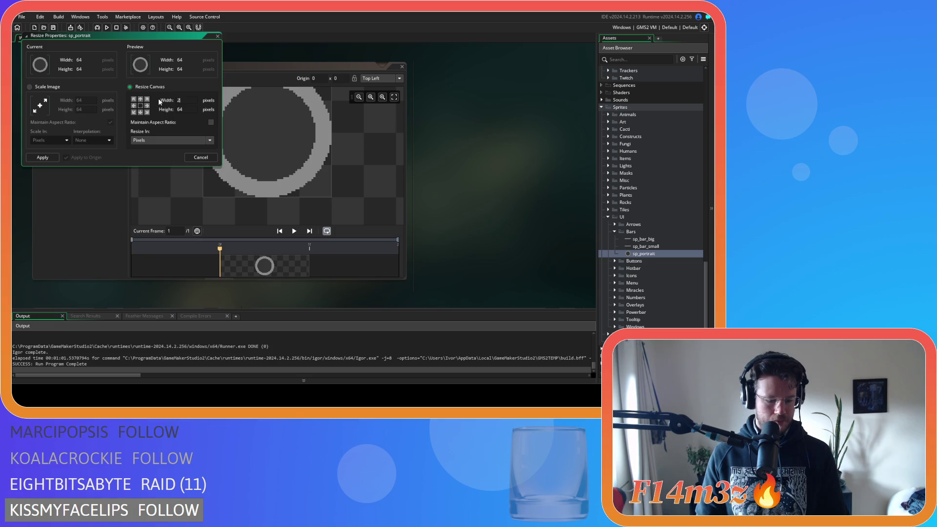
left_click(42, 158)
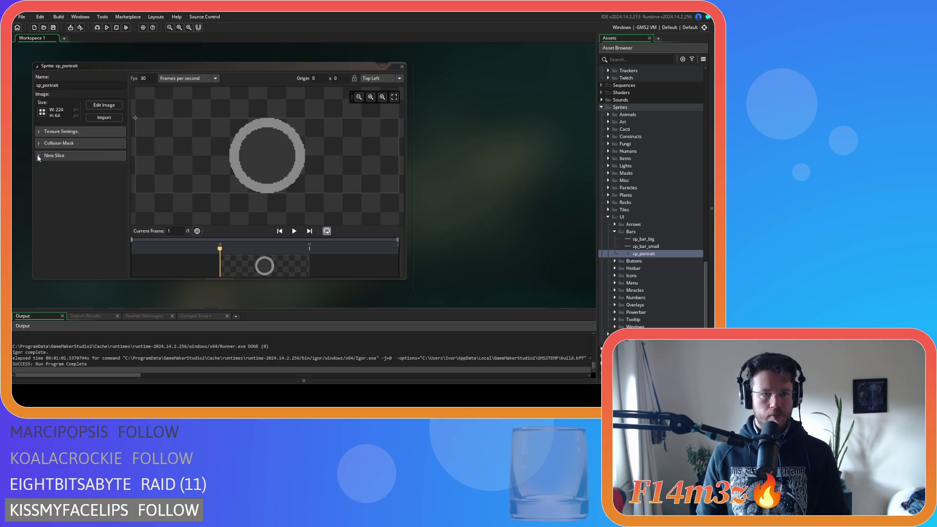
left_click(117, 106)
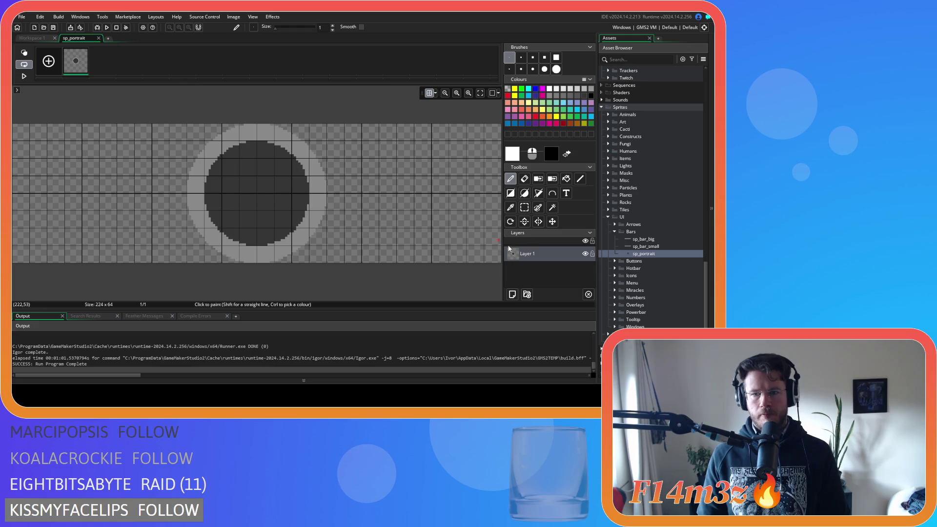
left_click(553, 223)
Shift the ring to the canvas's left end and prepare a smaller brush on Layer 2.
left_click_drag(302, 214, 130, 212)
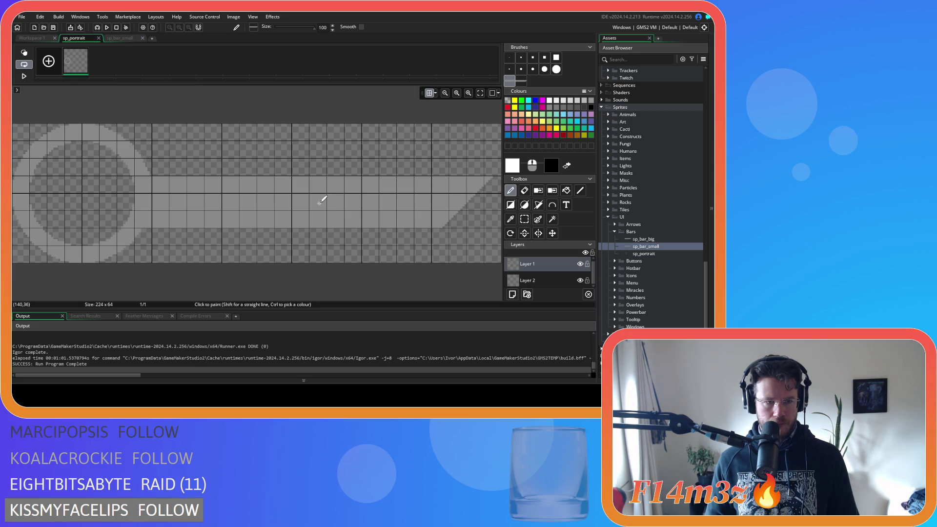
left_click(546, 281)
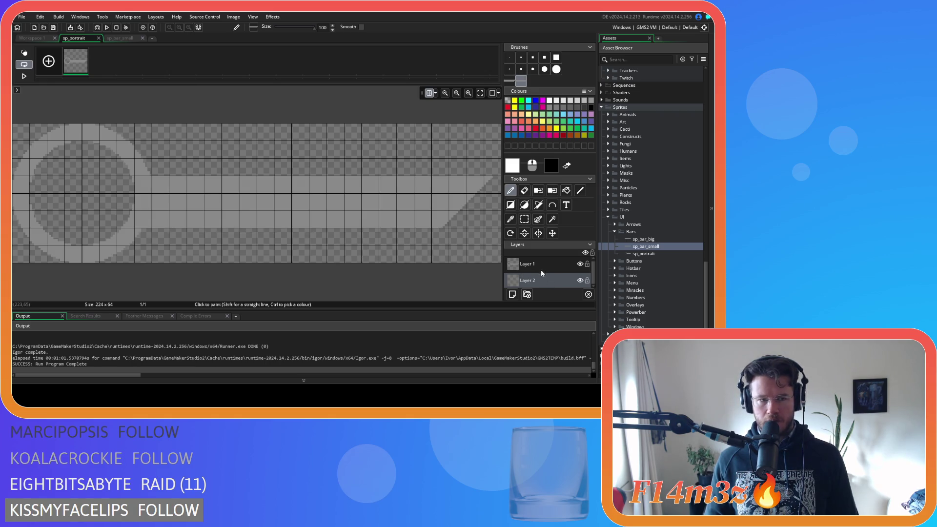
left_click(517, 263)
left_click(559, 281)
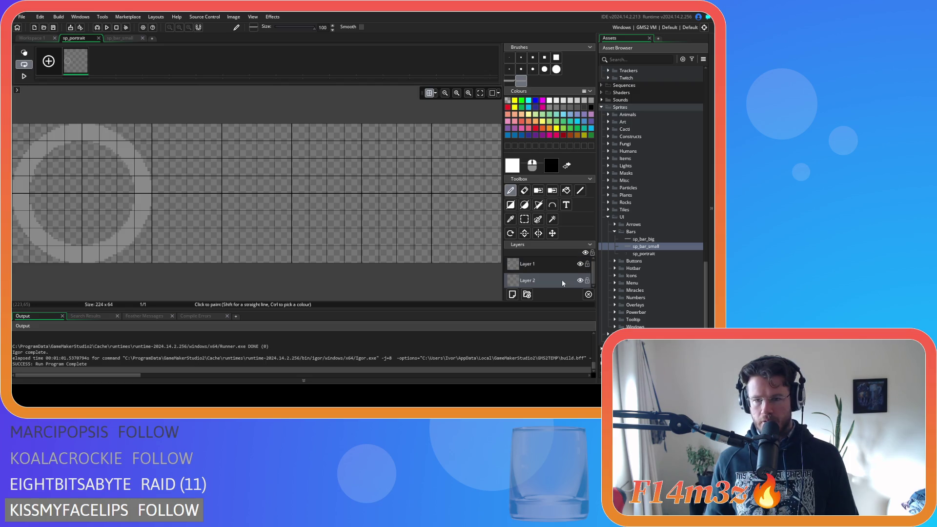
left_click_drag(521, 82, 509, 82)
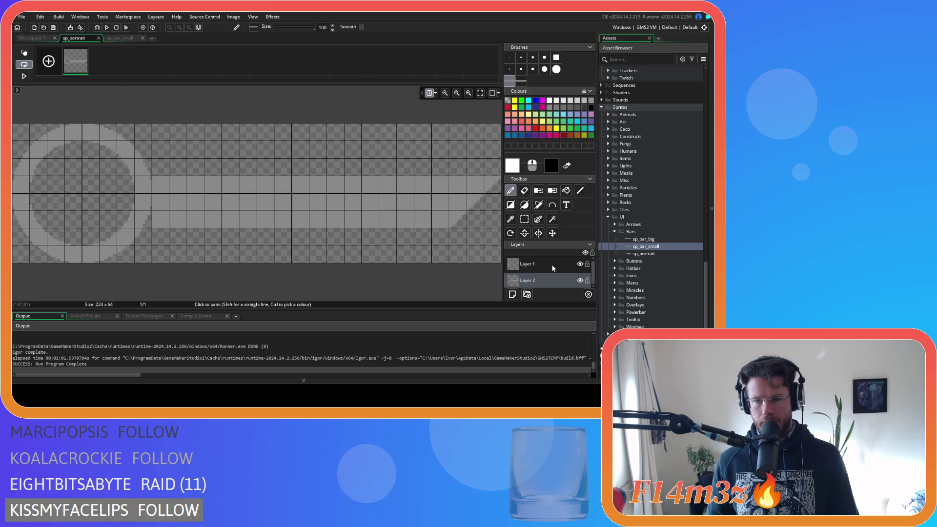
Add Layer 3 beneath Layer 2 and paint a wide grey bar with a slanted right end.
left_click(511, 294)
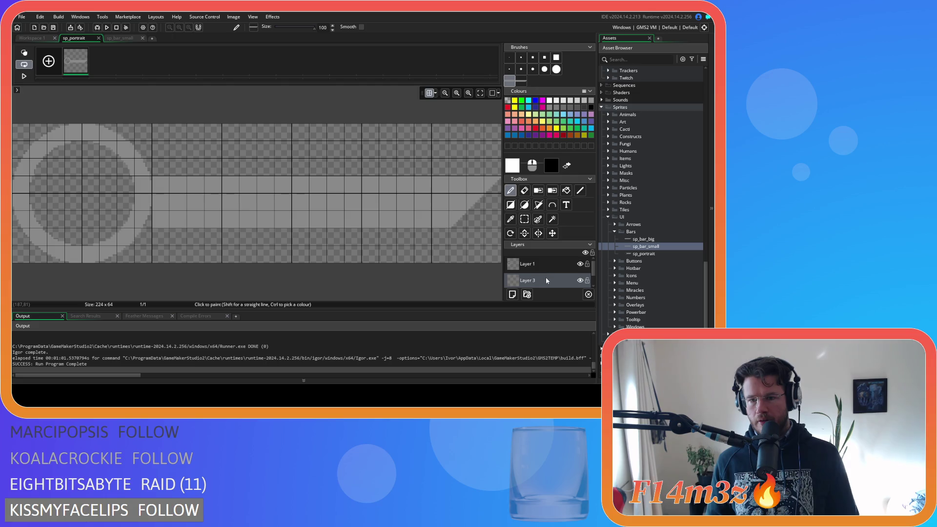
scroll(546, 277, "down", 1)
left_click_drag(546, 277, 550, 285)
left_click(521, 80)
left_click_drag(468, 249, 292, 246)
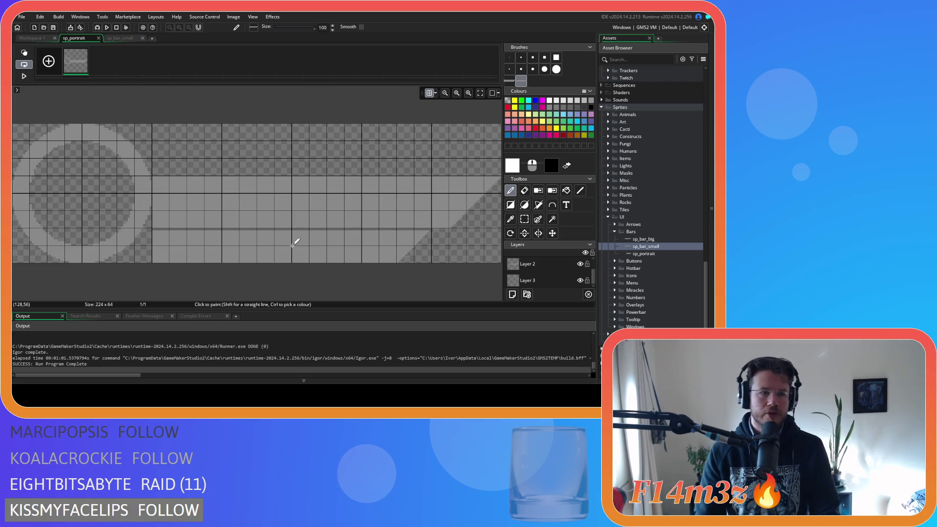
left_click_drag(292, 246, 275, 245)
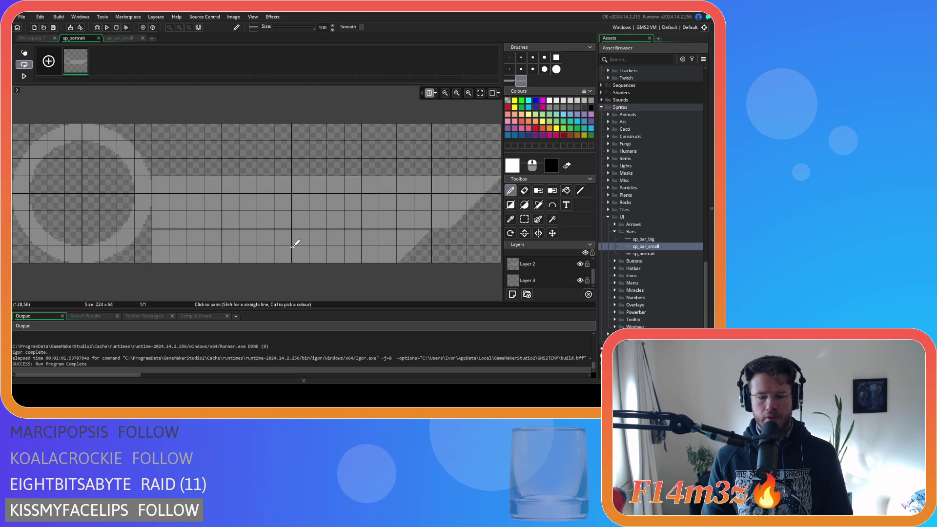
Compare against the sp_bar_small sprite, then resume editing sp_portrait on Layer 3.
left_click(43, 39)
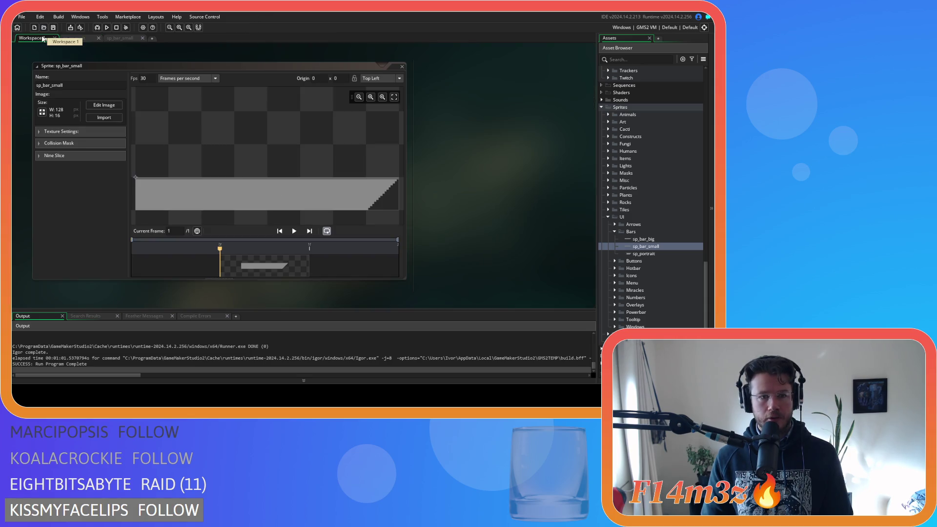
scroll(186, 161, "down", 3)
scroll(463, 208, "down", 5)
scroll(464, 210, "up", 5)
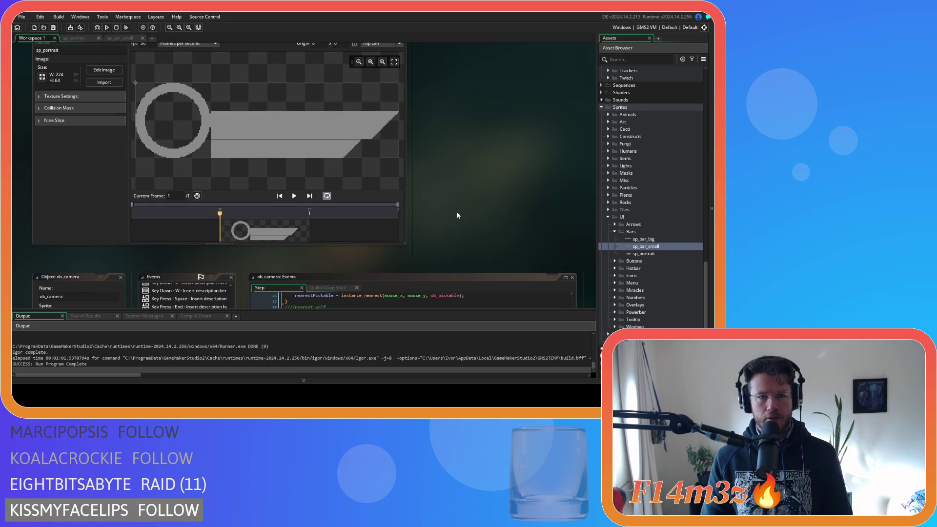
left_click(79, 39)
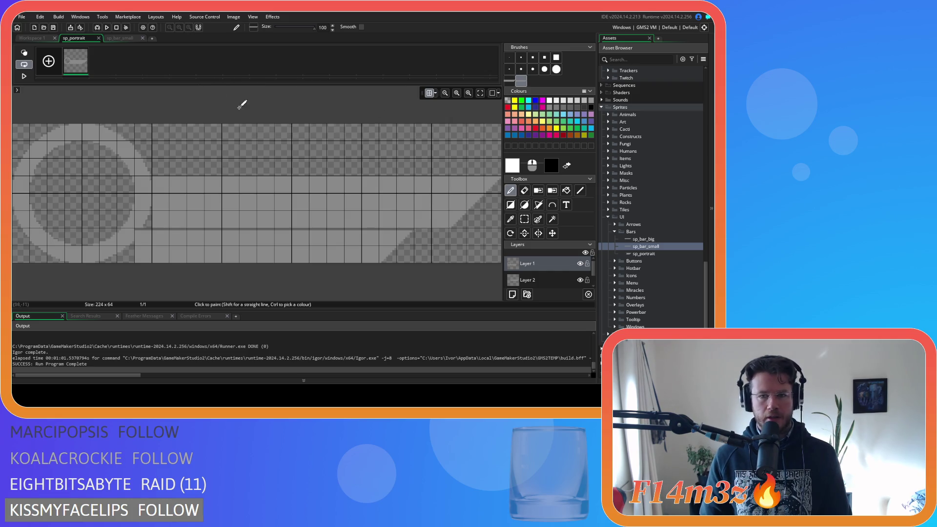
left_click(556, 277)
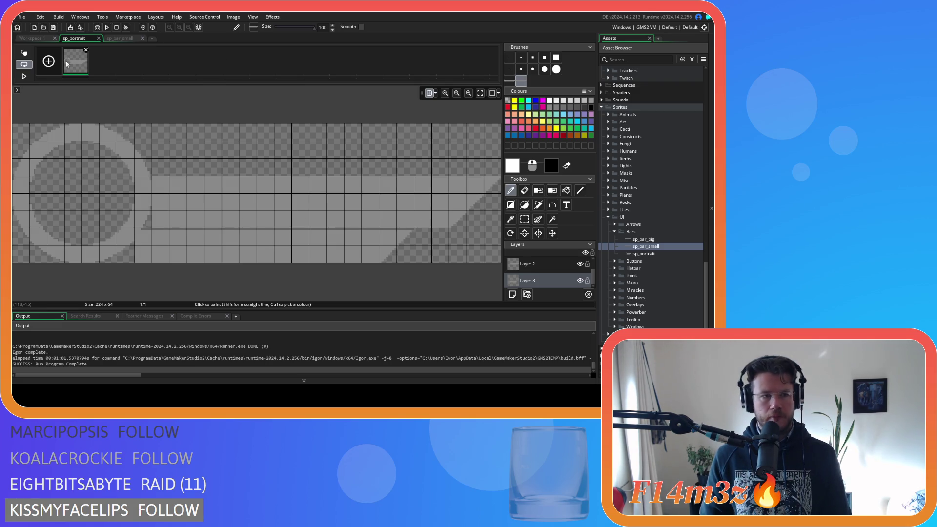
left_click(41, 38)
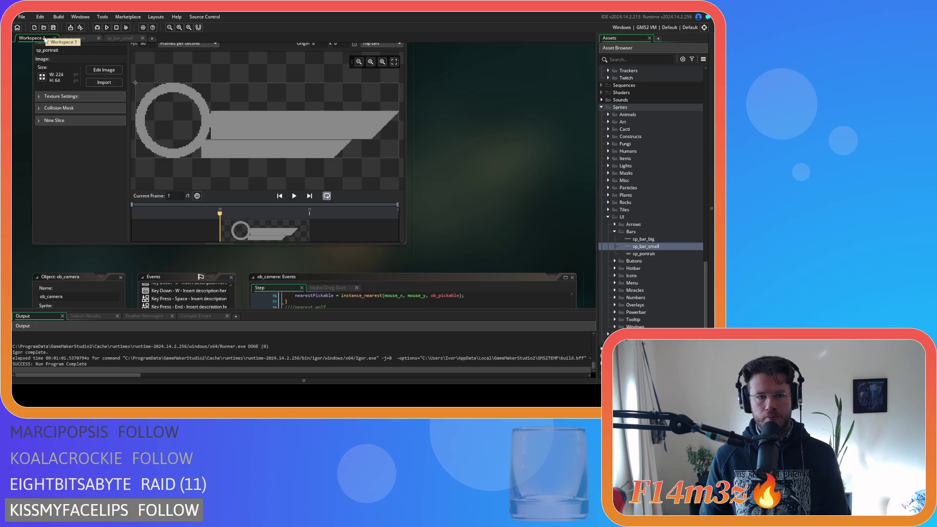
left_click(77, 39)
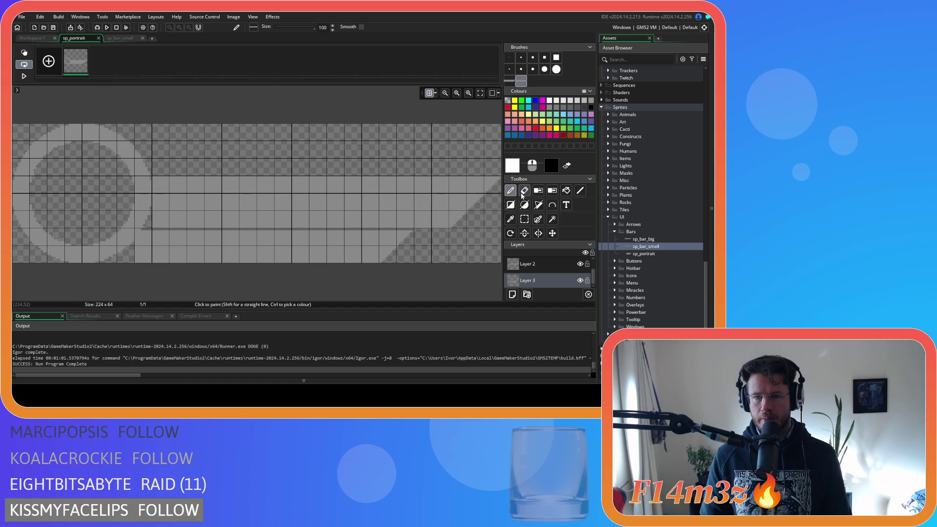
Draw a thin 1-pixel grey rectangle along the bar in the bar's grey, then hide the pixel grid.
left_click(510, 205)
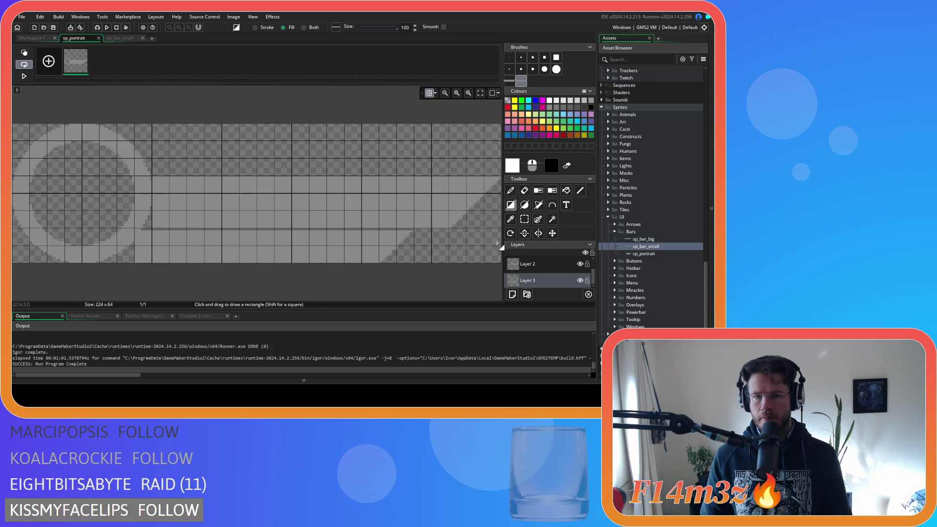
left_click(324, 242, "alt")
left_click(509, 57)
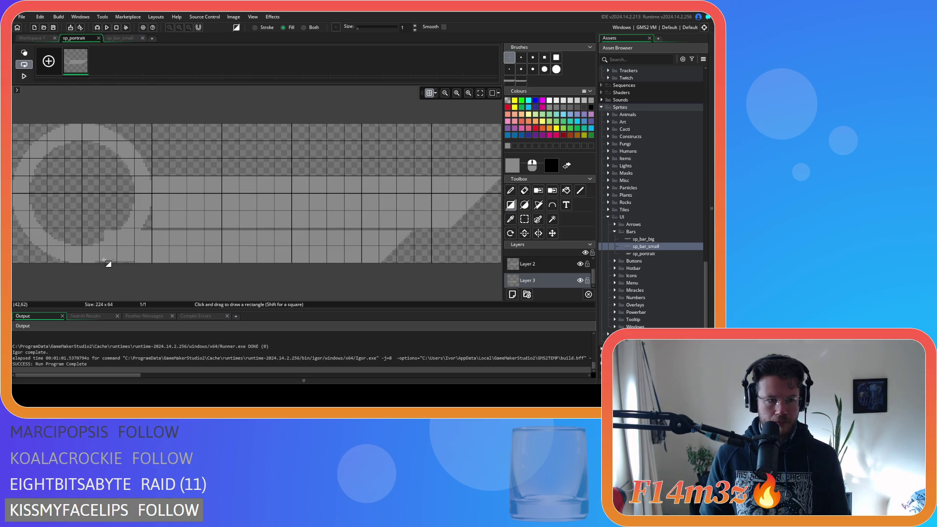
mouse_move(90, 262)
left_mouse_down()
mouse_move(157, 251)
mouse_move(132, 246)
mouse_move(153, 244)
mouse_move(147, 224)
left_mouse_up()
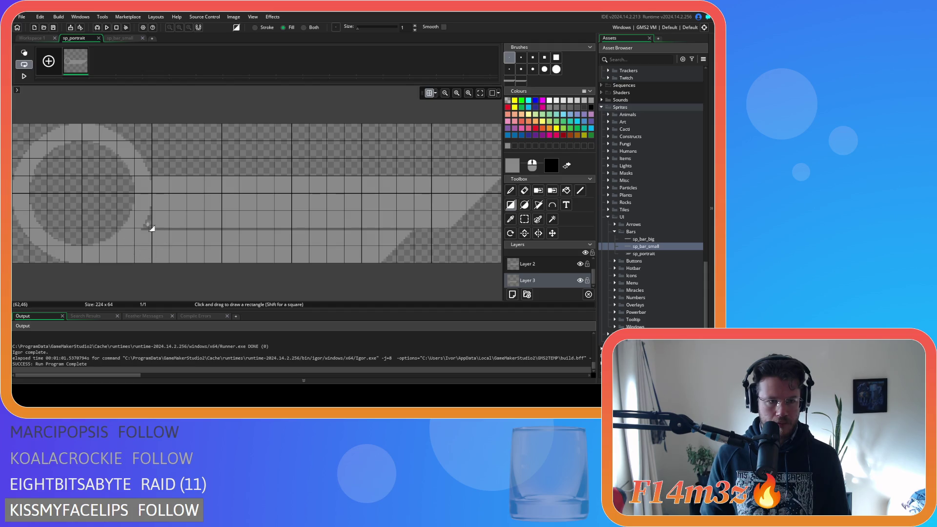
key("ctrl+z")
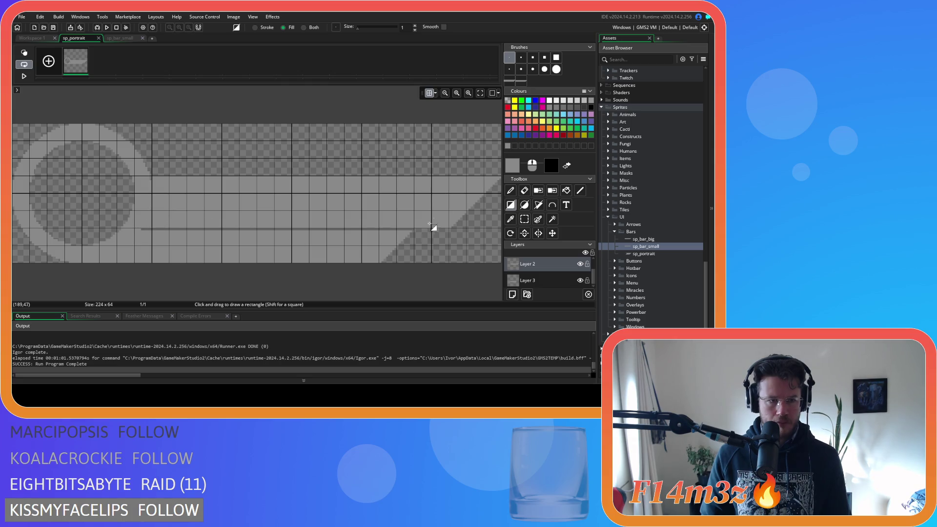
left_click(428, 93)
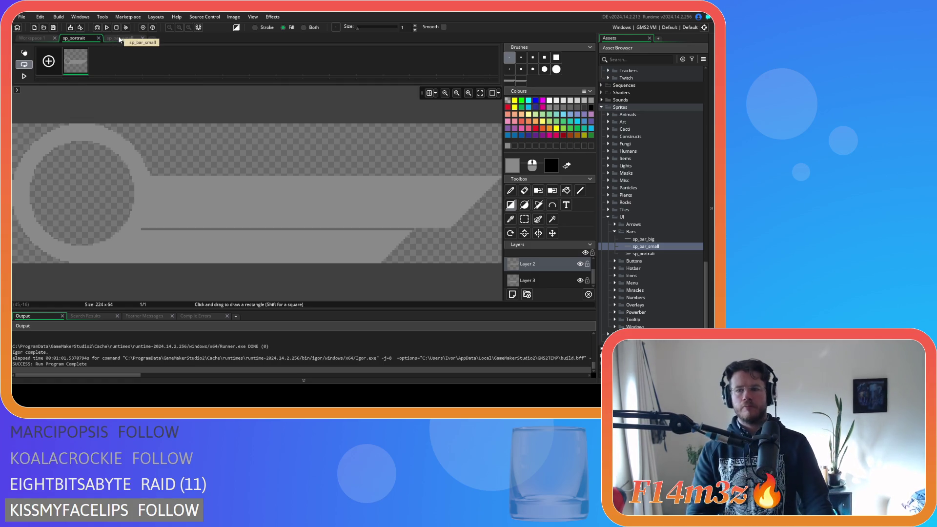
Rename the Bars folder to 'Progress Bars' and the sp_portrait sprite to sp_progress_bar.
left_click(655, 253)
left_click(631, 231)
left_click(646, 233)
type("Progres")
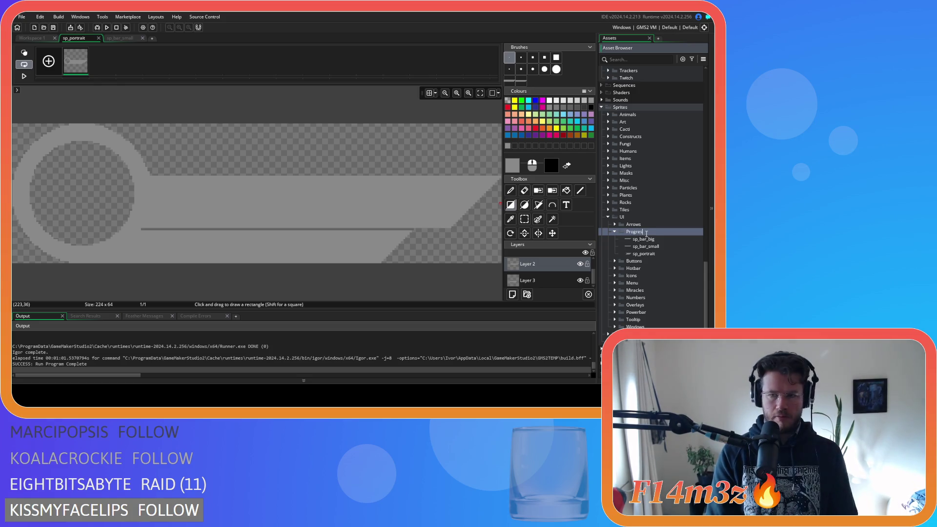
type("s Bars")
key("Return")
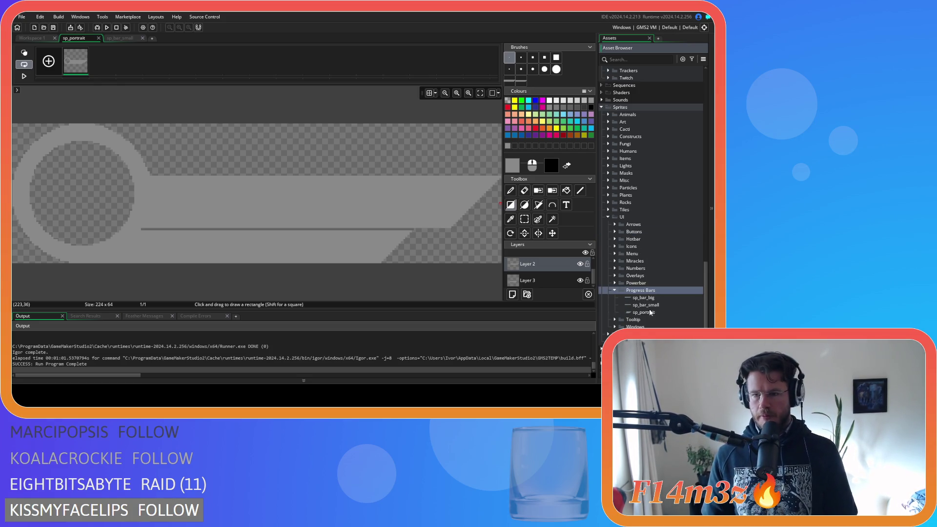
left_click(652, 314)
key("F2")
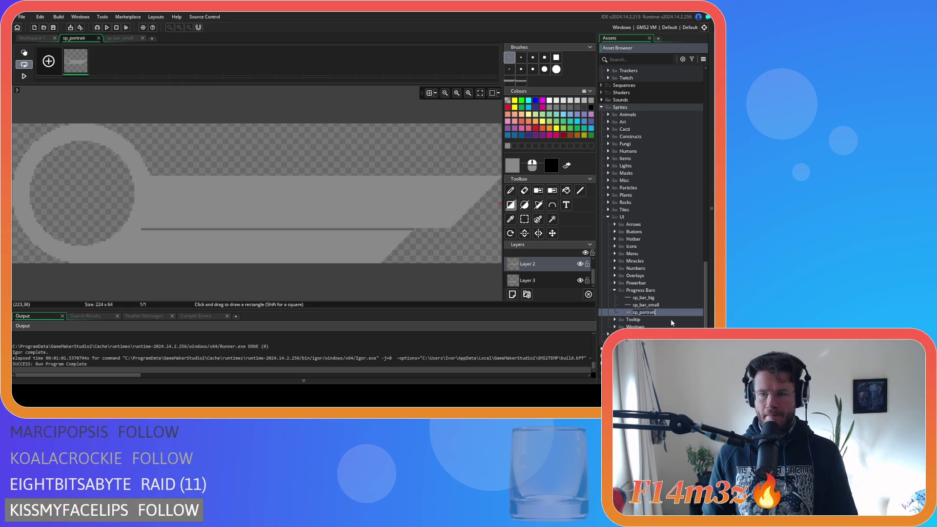
key("BackSpace")
type("rogress_ba")
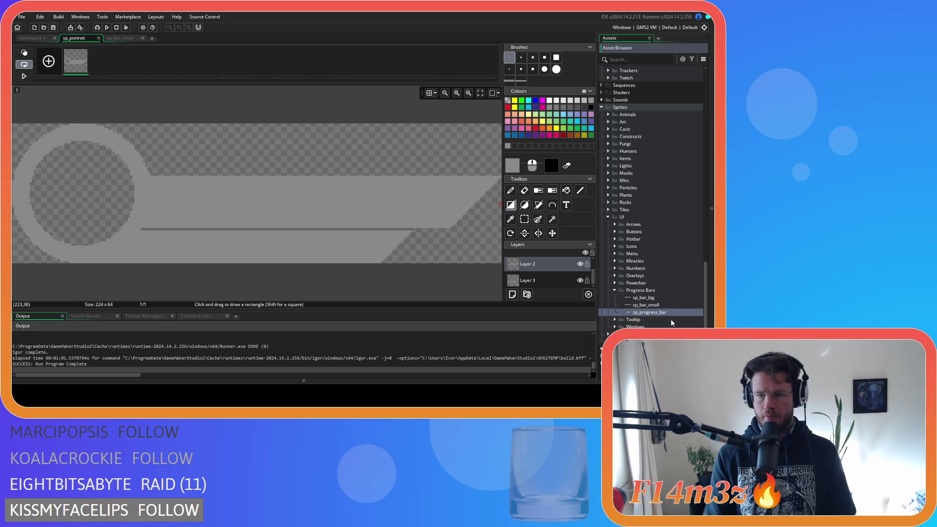
key("Return")
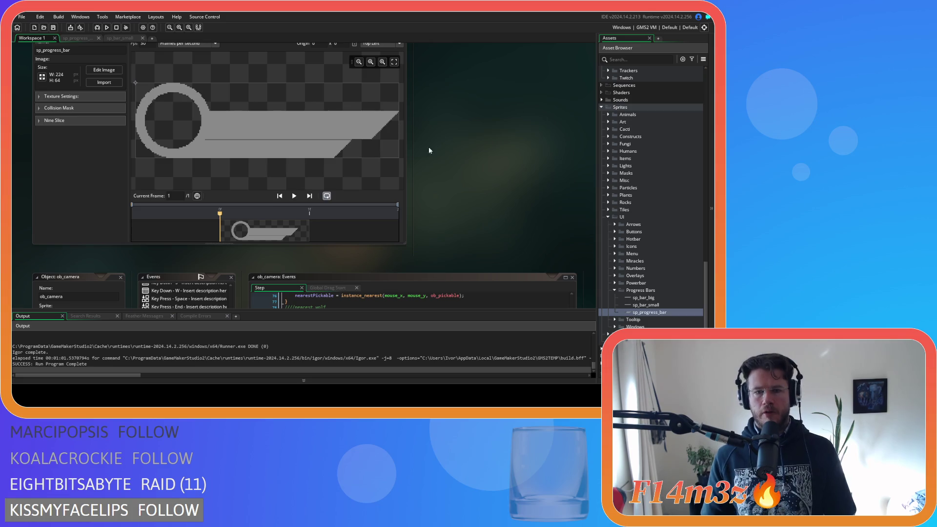
Close the open sprite editors and delete sp_bar_big and sp_bar_small.
left_click(99, 38)
left_click(99, 38)
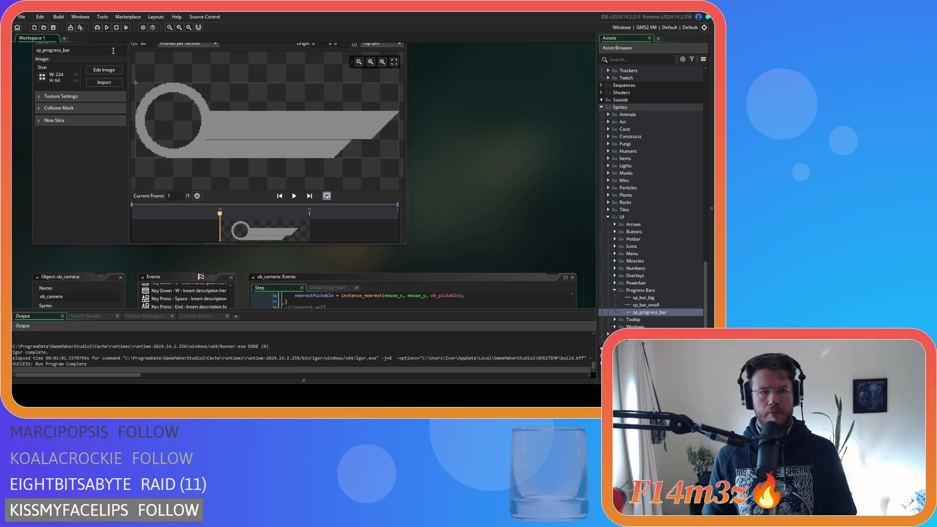
left_click(658, 297)
key("Delete")
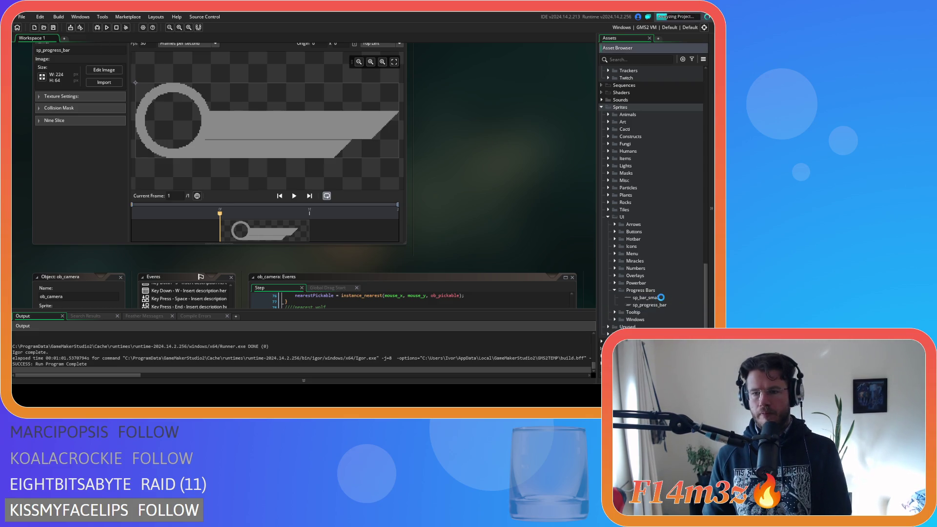
left_click(660, 298)
key("Delete")
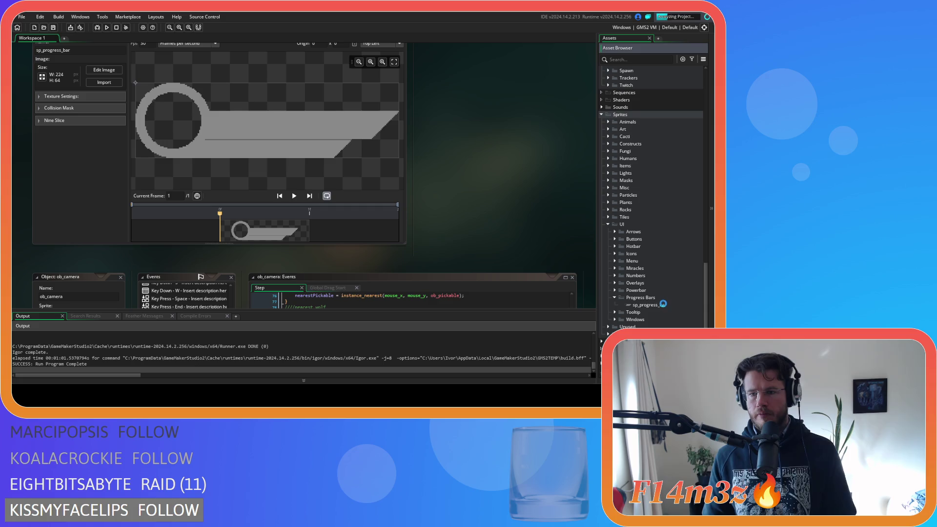
Create a new sprite in Progress Bars named sp_progress_bar_background.
right_click(647, 300)
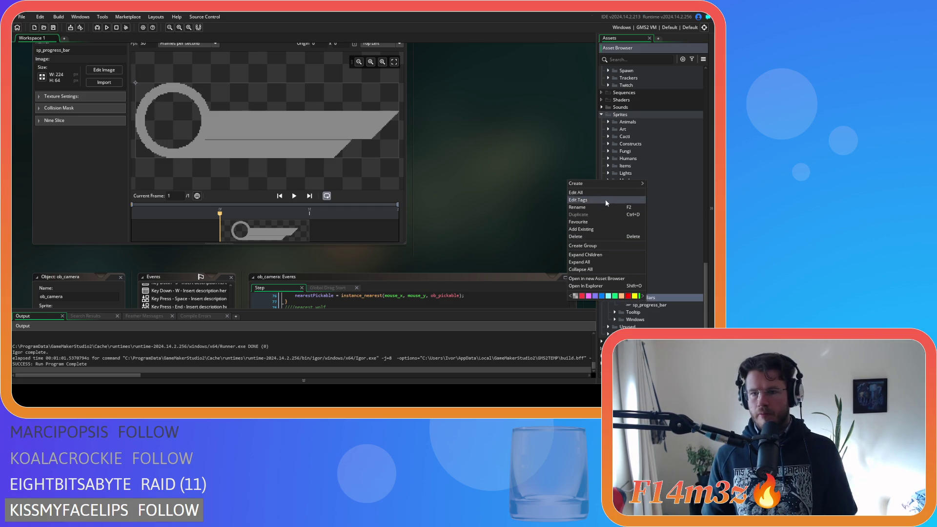
mouse_move(604, 185)
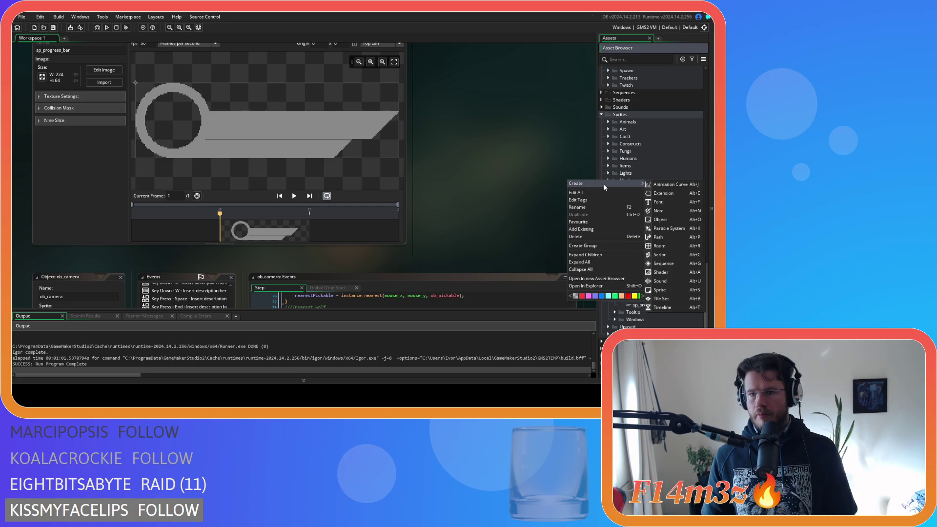
left_click(674, 291)
type("sp_")
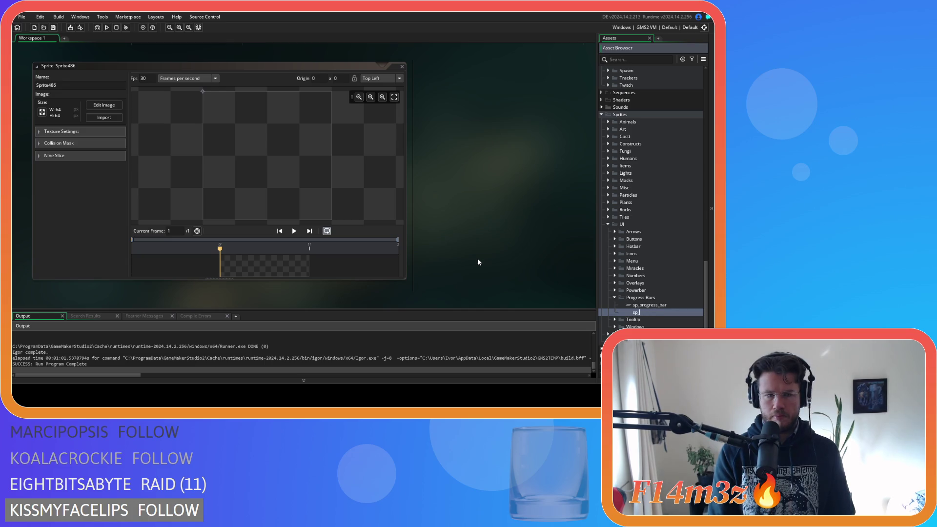
type("progress")
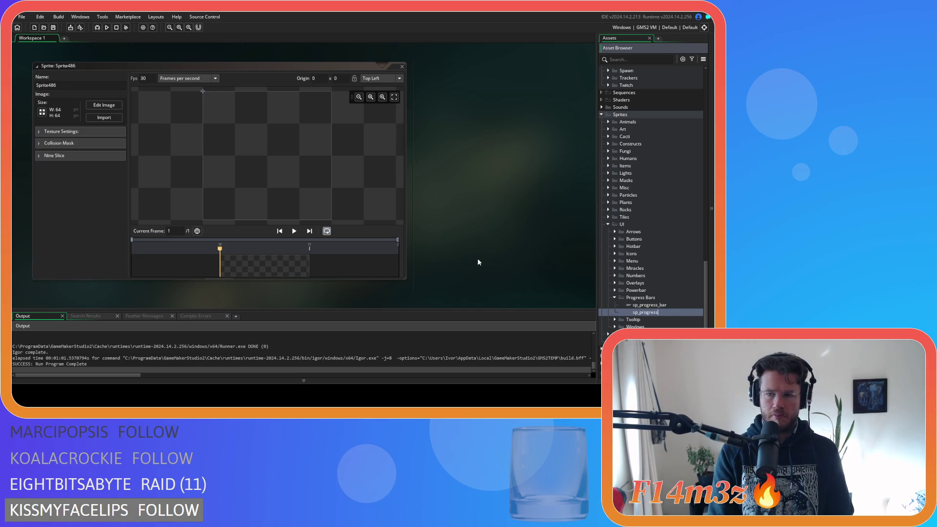
type("_bar_bac")
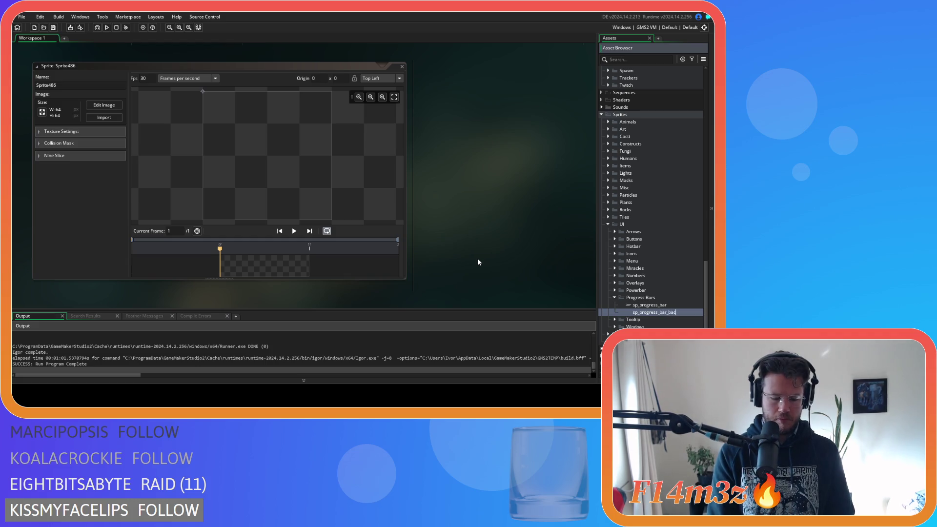
type("kground")
key("Return")
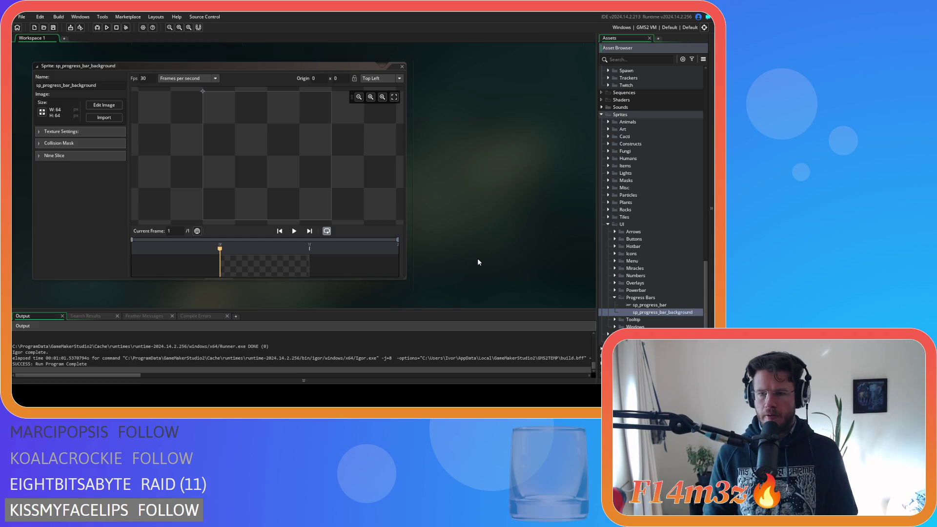
Draw a dark grey filled circle across the sprite canvas, then close and collapse the editor.
left_click(104, 105)
left_click(526, 206)
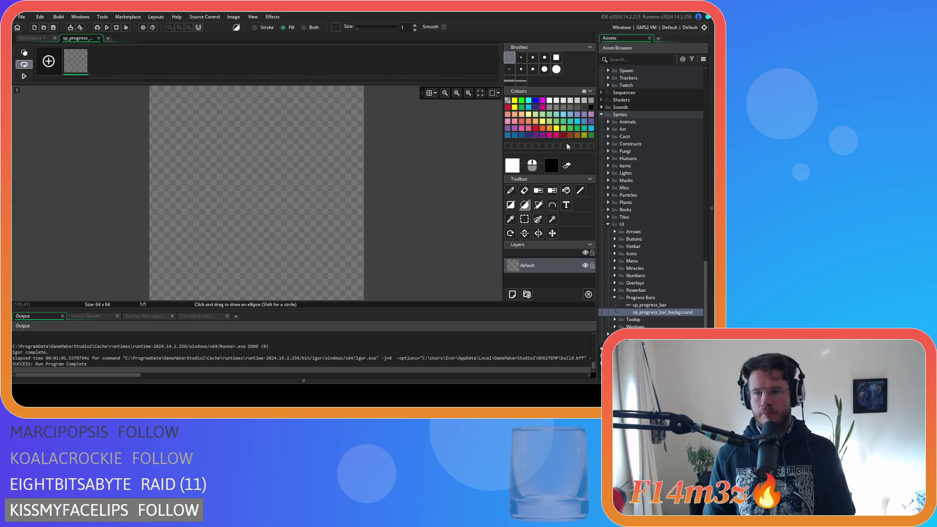
left_click(581, 109)
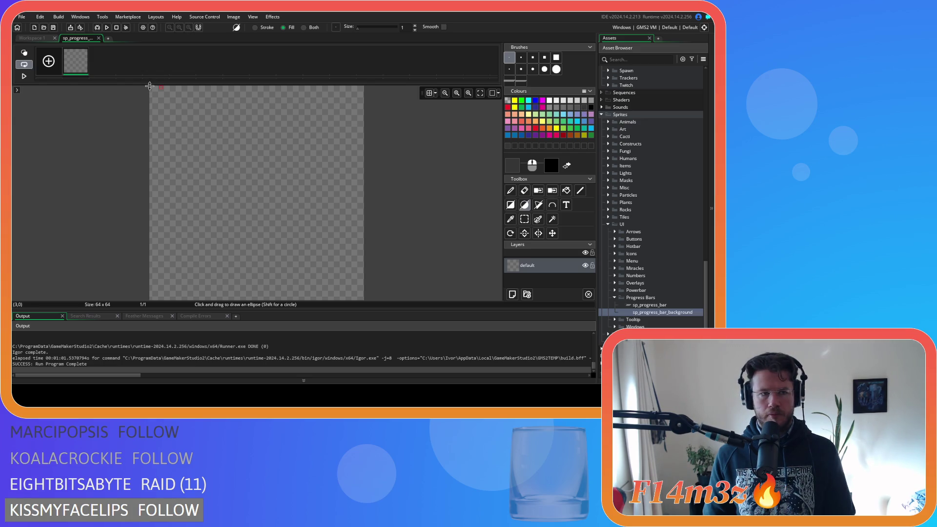
left_click_drag(150, 87, 364, 300)
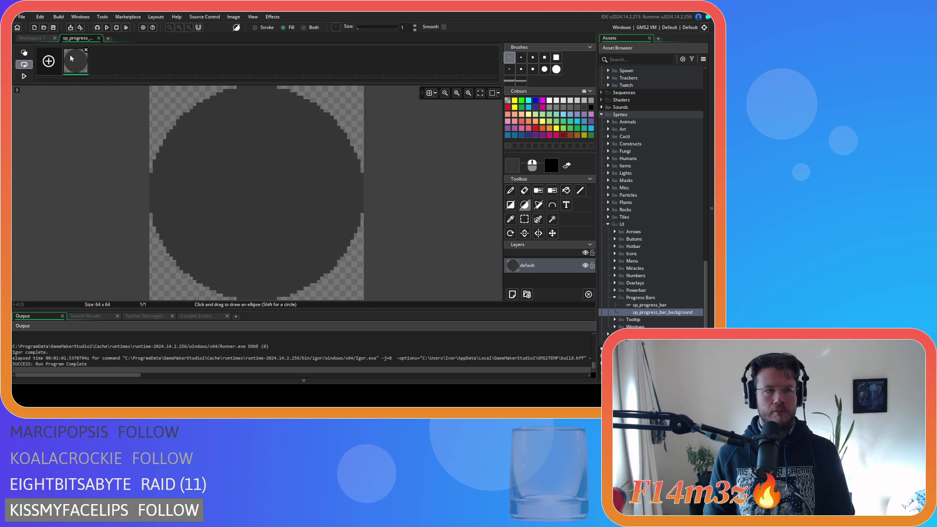
left_click(98, 38)
right_click(488, 132)
left_click(507, 168)
scroll(640, 242, "up", 10)
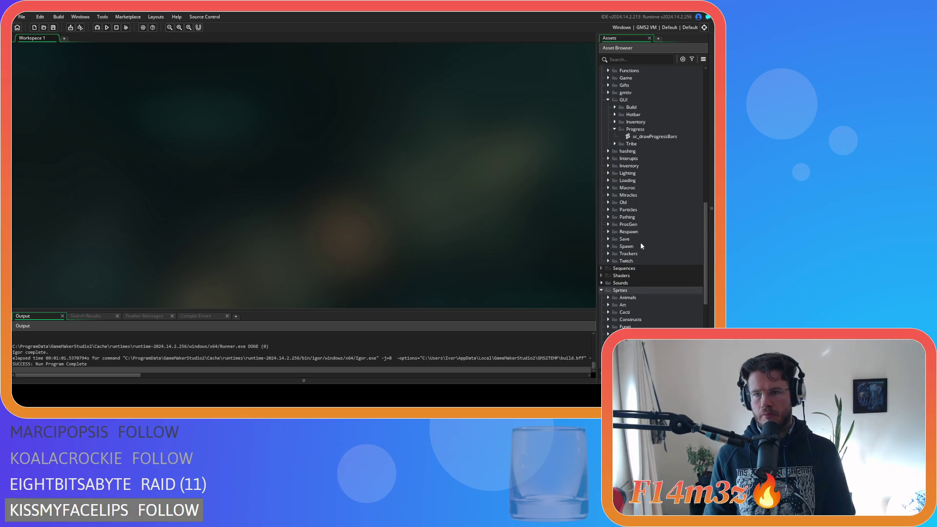
Delete the old sp_bar_small and sp_bar_big draw lines from sc_drawProgressBars.
double_click(653, 238)
left_click(42, 144)
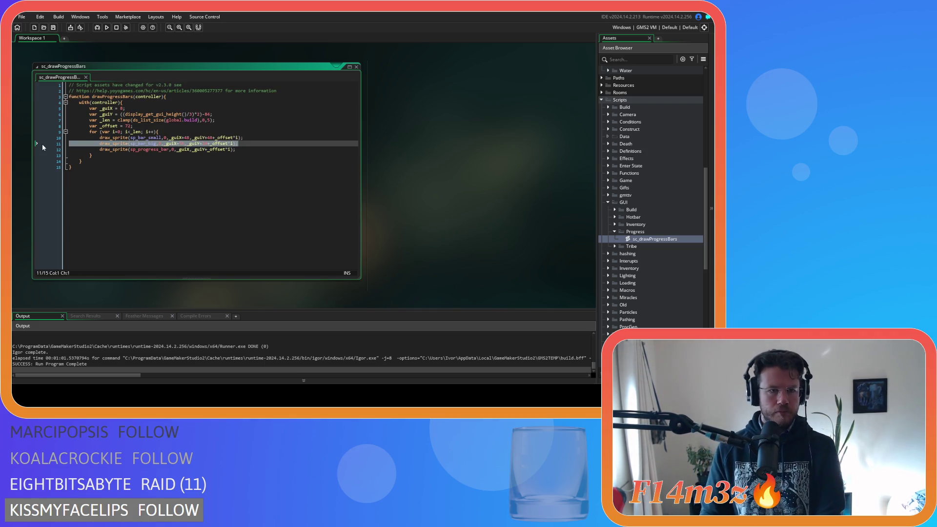
left_click_drag(39, 140, 38, 135)
key("Delete")
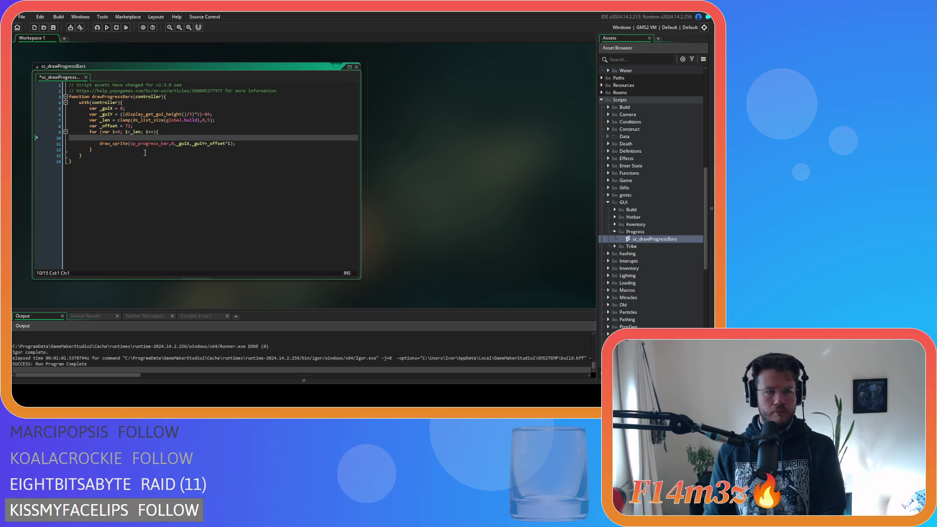
key("Delete")
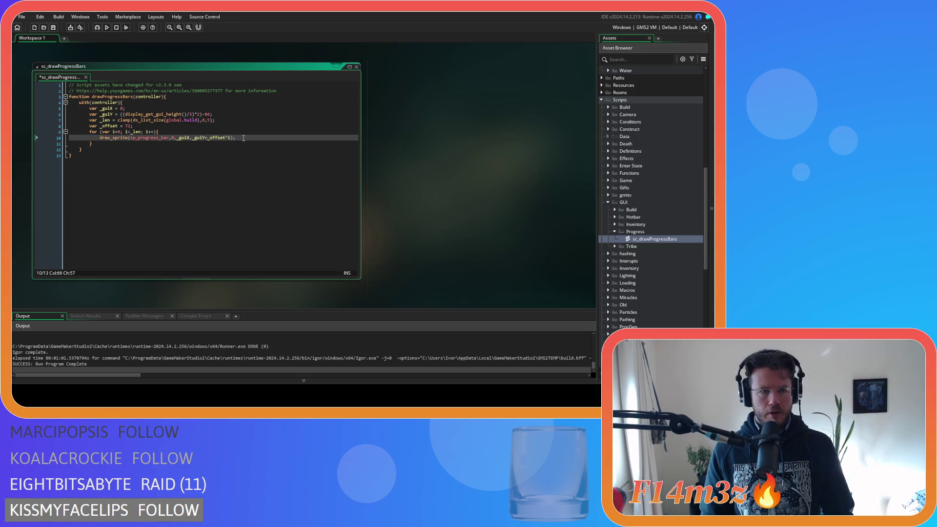
Duplicate the draw_sprite line and make the first copy draw sp_progress_bar_background.
key("ctrl+d")
double_click(153, 138)
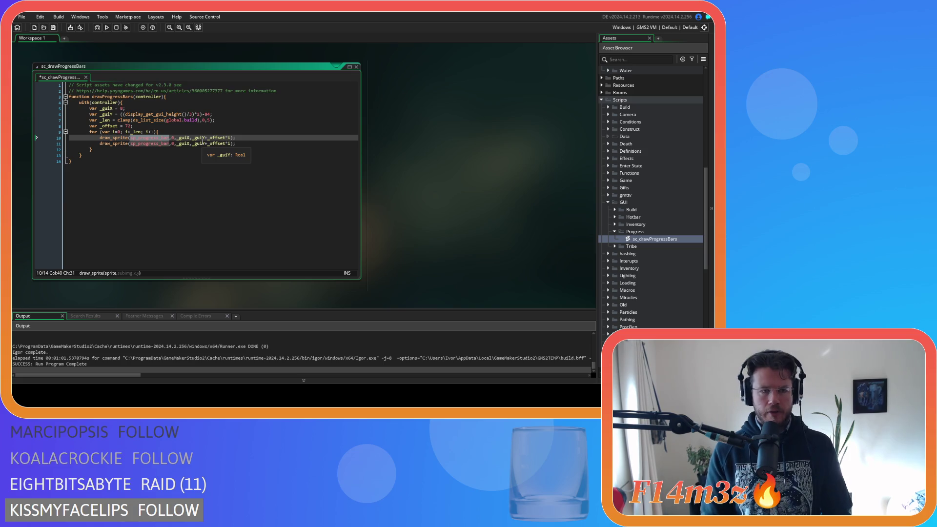
type("sp_")
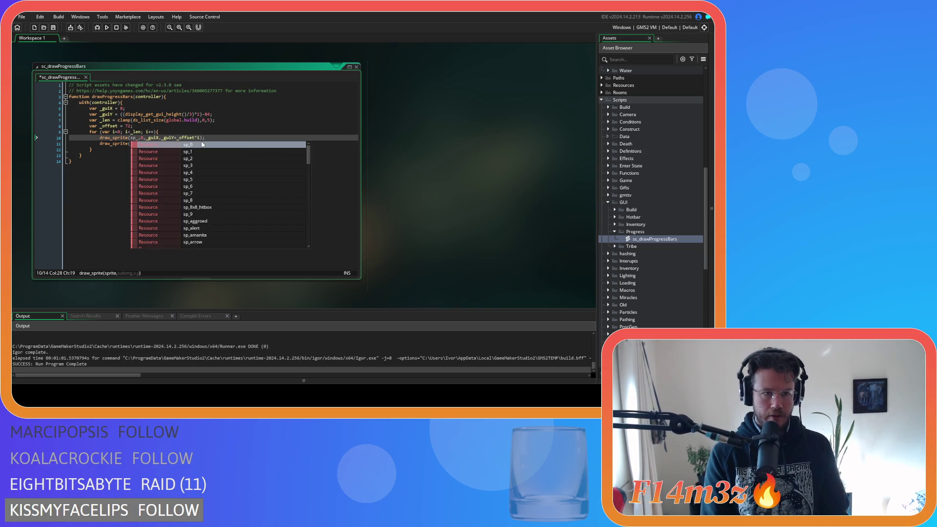
type("progress_bar")
key("Down")
key("Return")
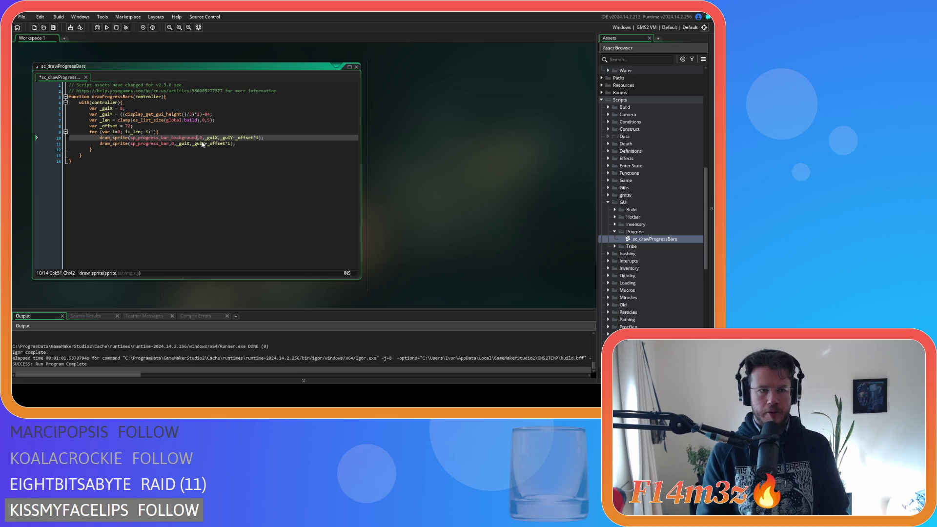
Save the script and build and run the game.
left_click(279, 144)
key("ctrl+s")
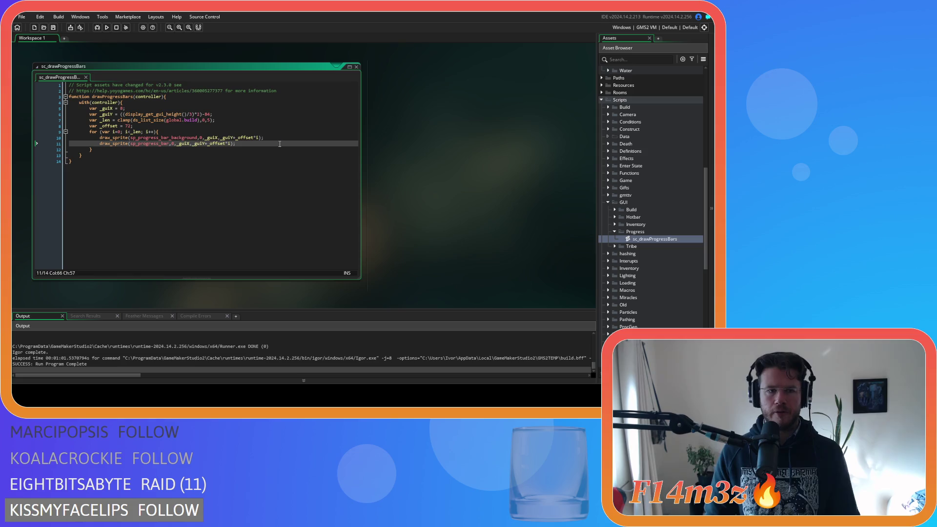
key("F5")
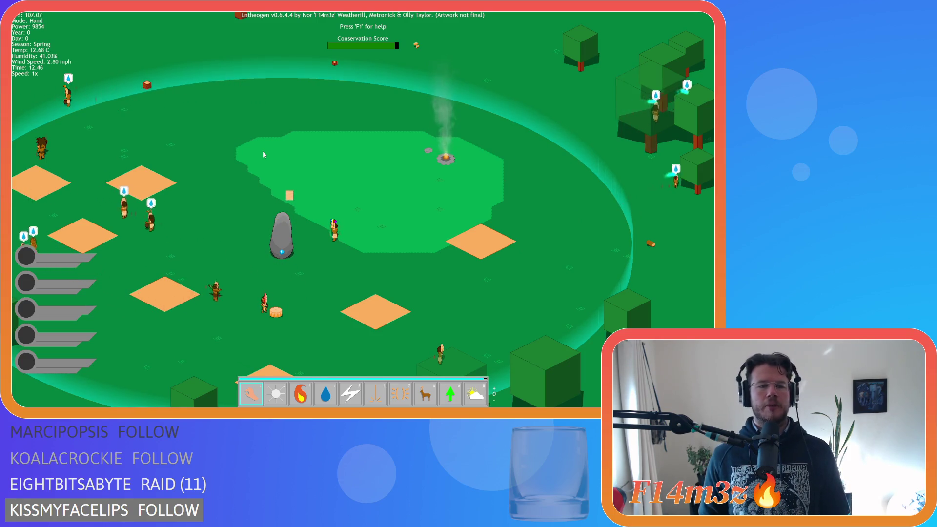
Check the new grey progress bars in the running game, then bring up the quit prompt.
key("Escape")
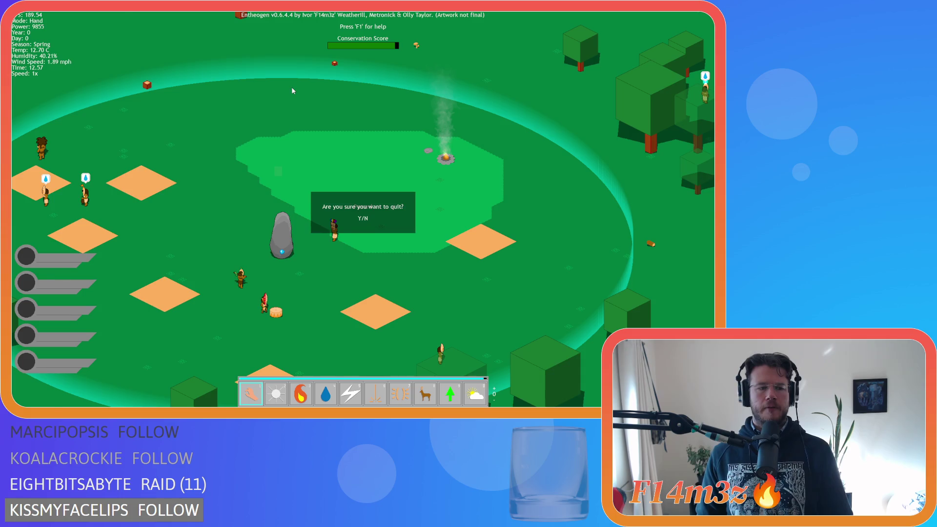
Quit the game and change _guiX from 8 to 16 in sc_drawProgressBars.
key("y")
left_click(244, 174)
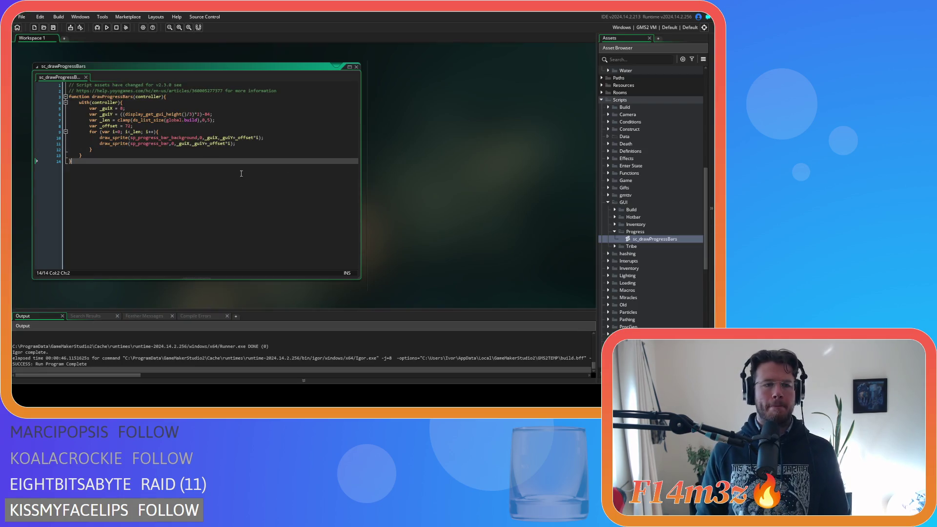
double_click(123, 108)
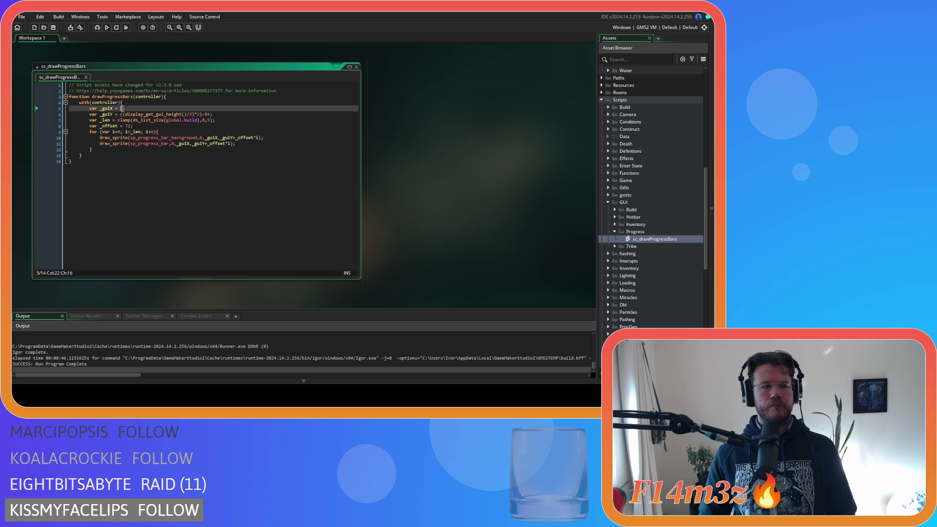
type("16")
Begin a draw_text( call on a new line after the sp_progress_bar draw line.
left_click(239, 166)
left_click(235, 138)
left_click(241, 132)
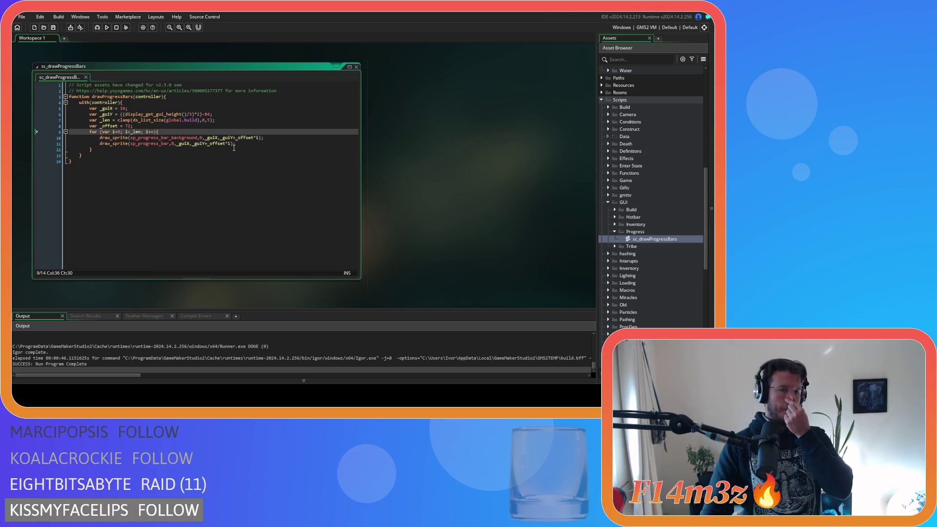
left_click(249, 142)
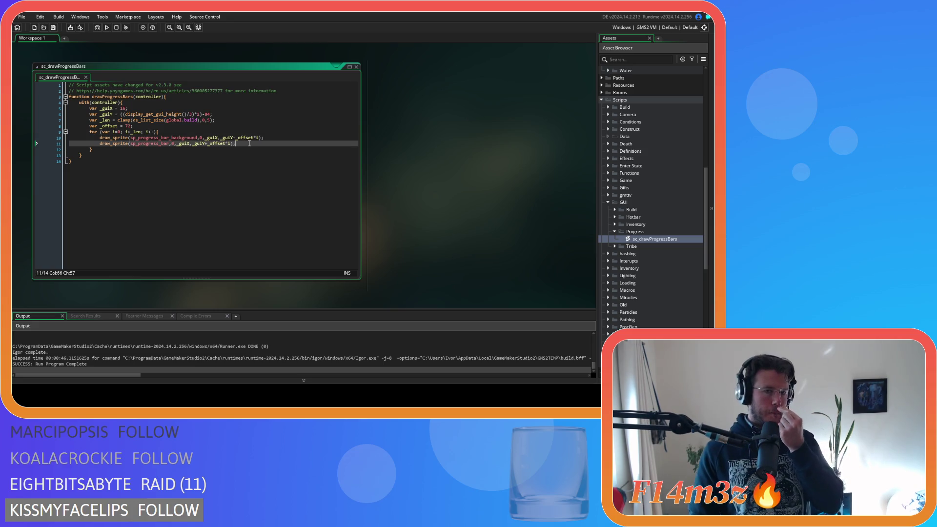
key("Return")
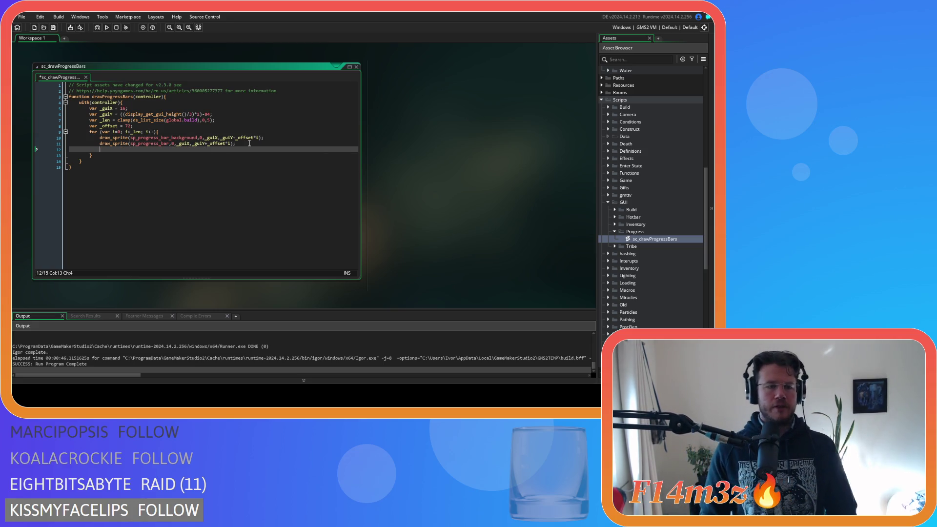
type("dr")
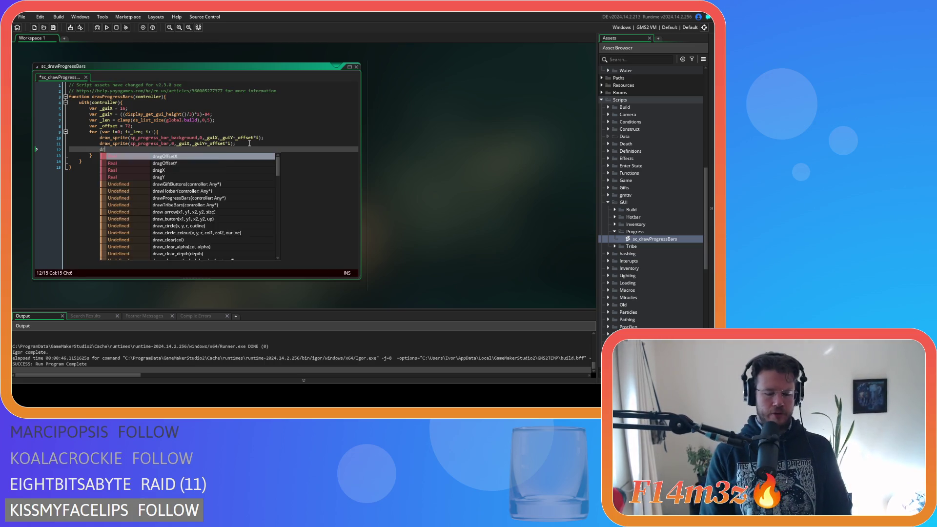
type("aw_text(")
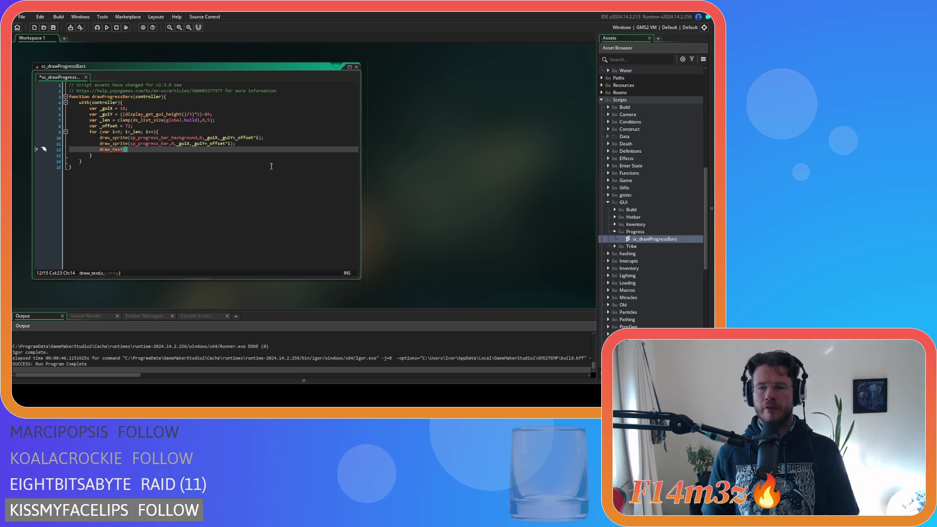
Expand the Construct objects folder and open ob_store in the object editor.
scroll(614, 144, "up", 8)
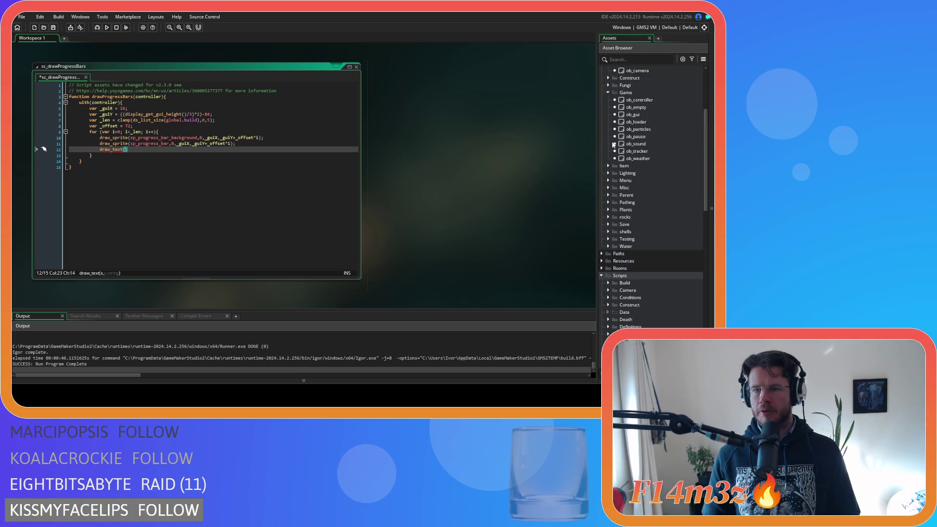
scroll(614, 145, "up", 3)
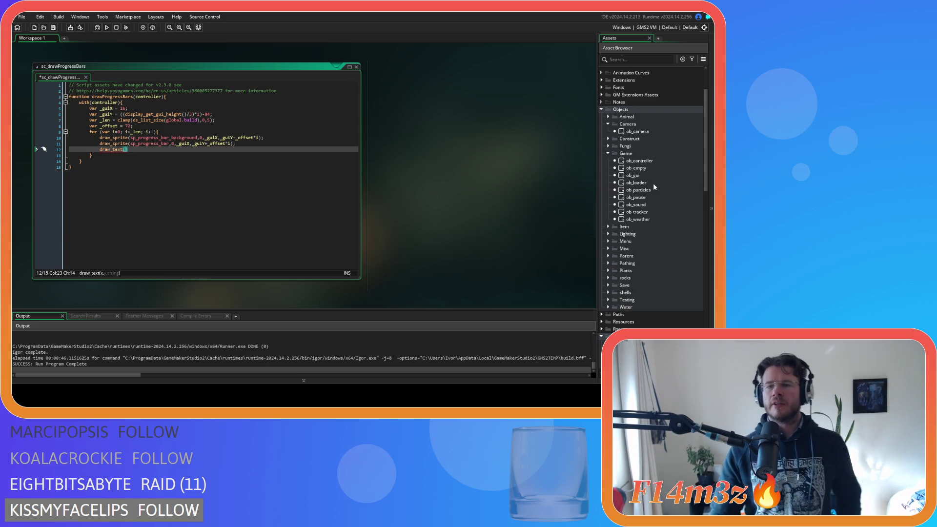
left_click(606, 139)
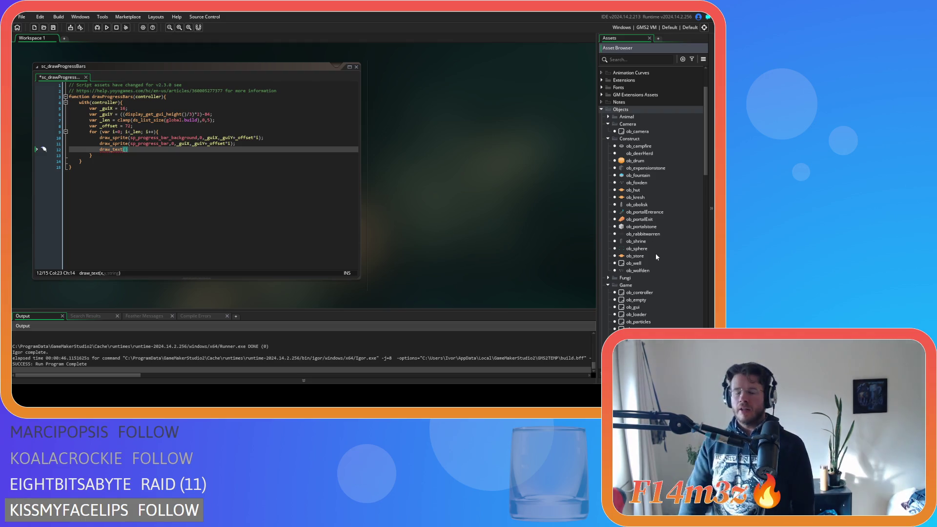
left_click(644, 257)
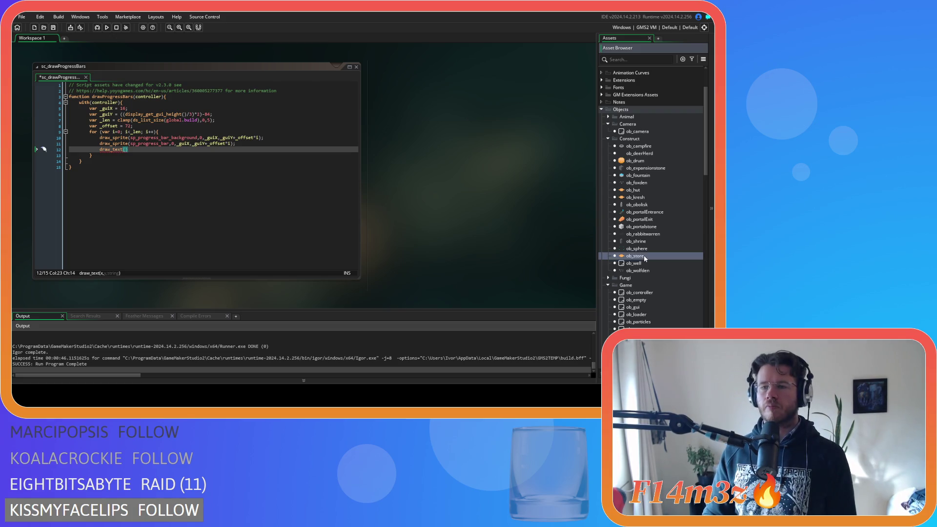
double_click(652, 257)
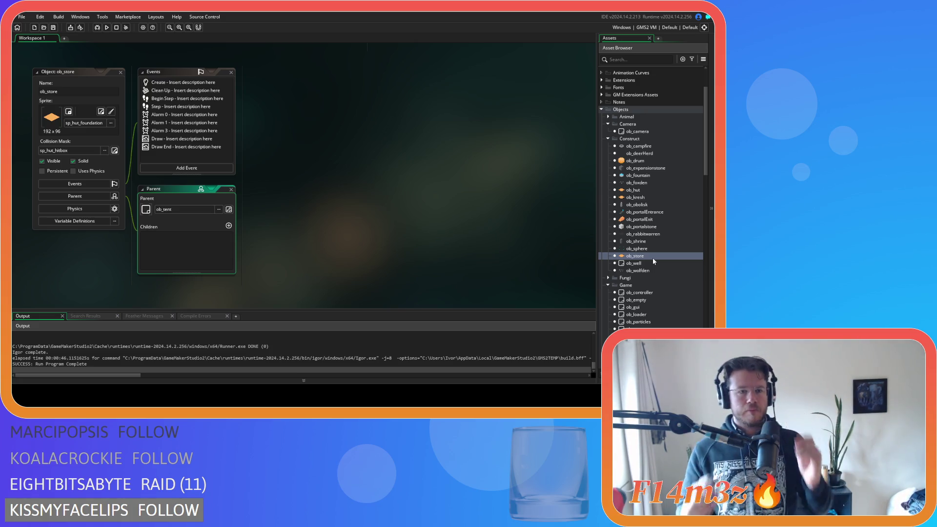
Open ob_store's Create and Draw End code and remove 'Tent' from both 'Storage Tent' strings.
double_click(181, 82)
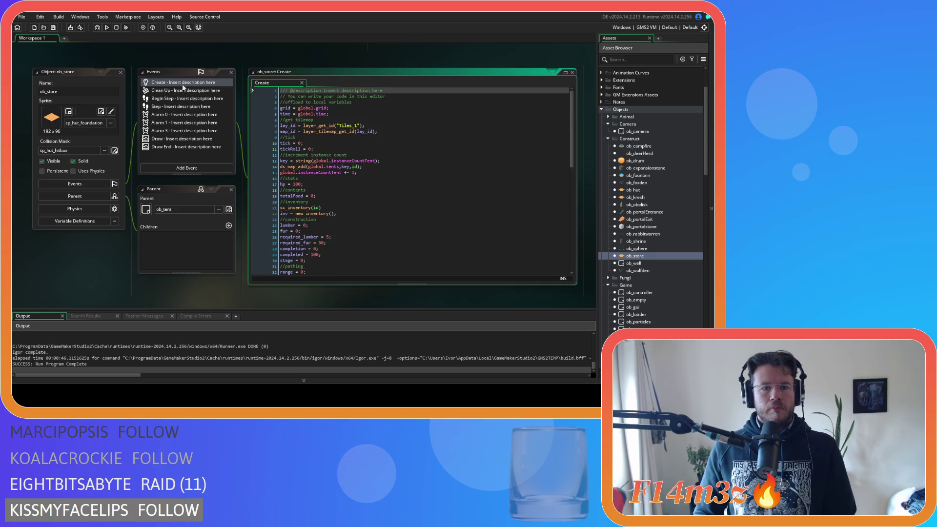
scroll(365, 198, "down", 10)
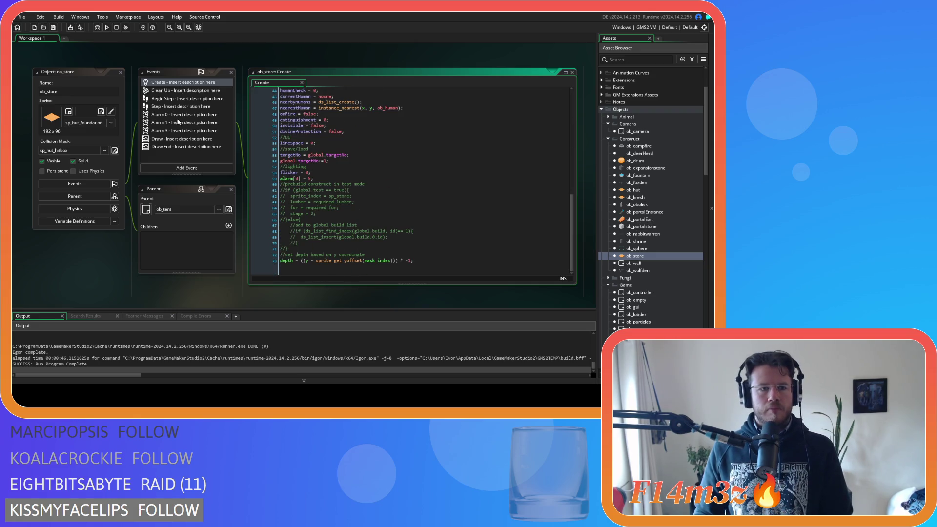
double_click(171, 148)
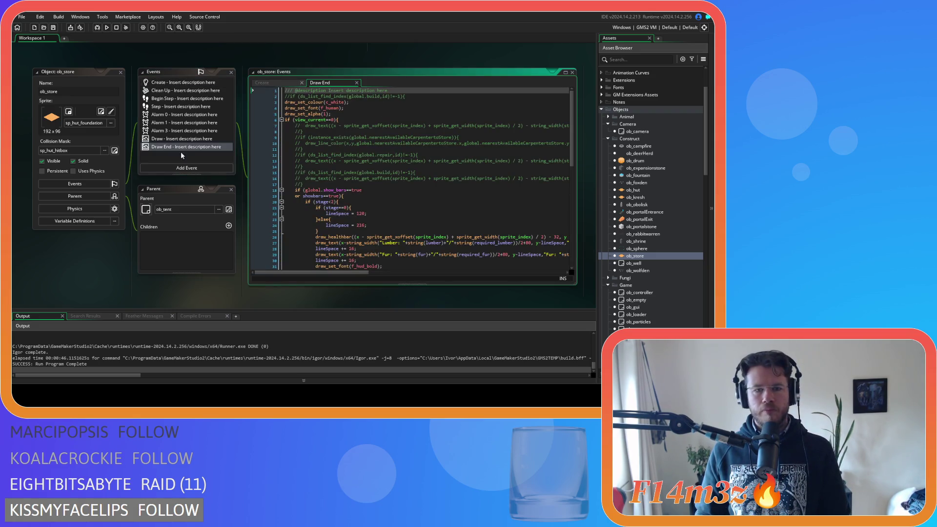
scroll(426, 229, "down", 5)
mouse_move(420, 185)
left_mouse_down()
mouse_move(337, 187)
mouse_move(410, 183)
left_mouse_up()
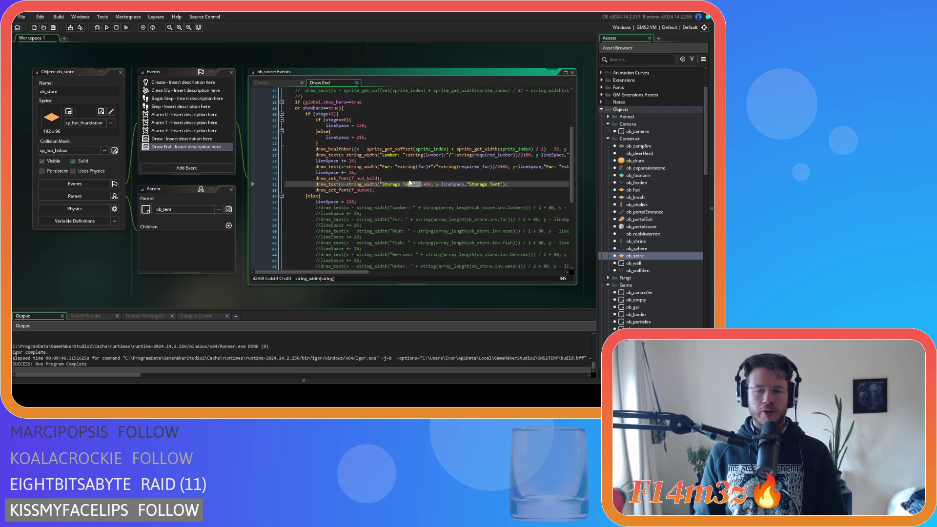
left_click(380, 184)
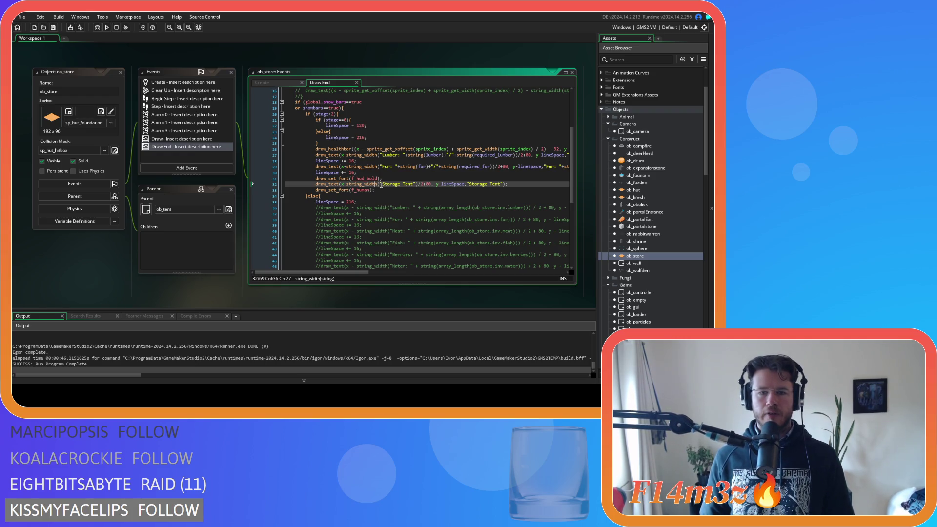
left_click_drag(416, 184, 402, 185)
key("BackSpace")
double_click(478, 184)
key("BackSpace")
key("BackSpace")
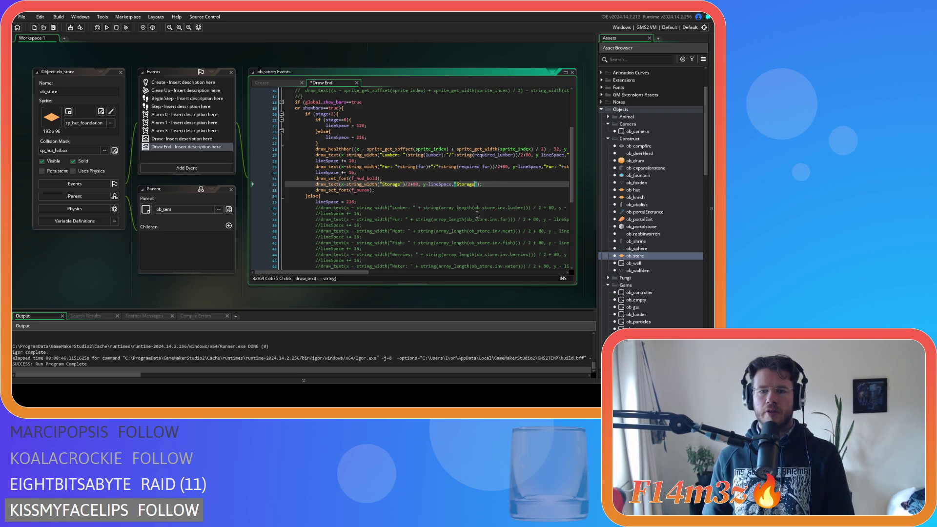
Replace both 'Storage' strings in the Draw End label line with the name variable.
double_click(390, 184)
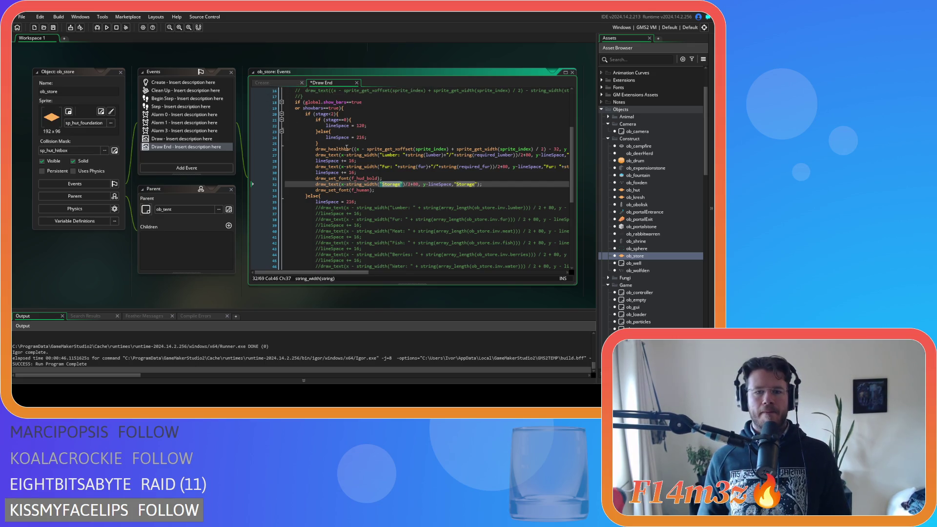
left_click_drag(381, 185, 392, 185)
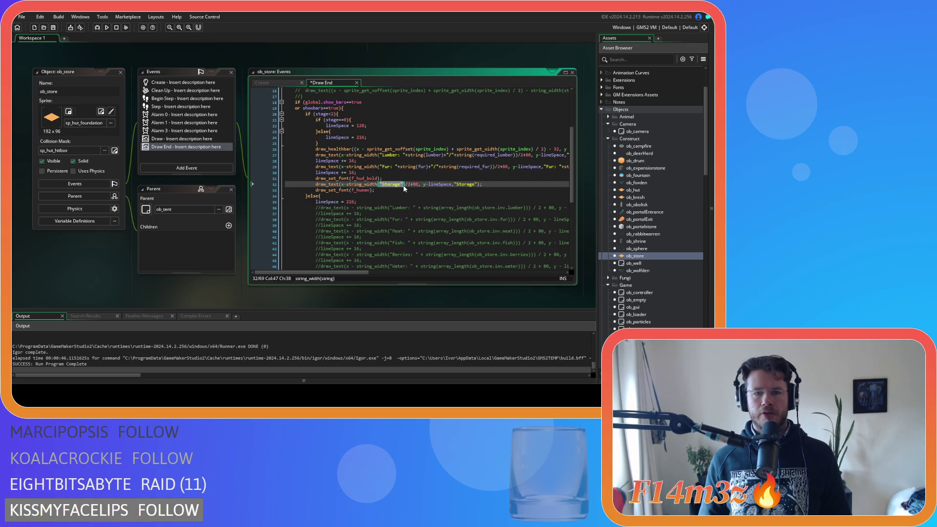
type("name")
left_click(451, 183)
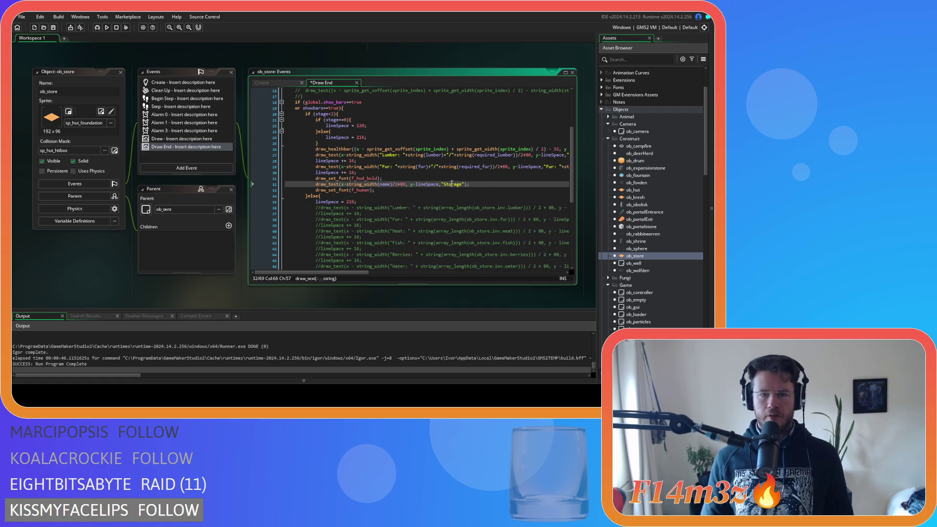
left_click_drag(441, 184, 465, 190)
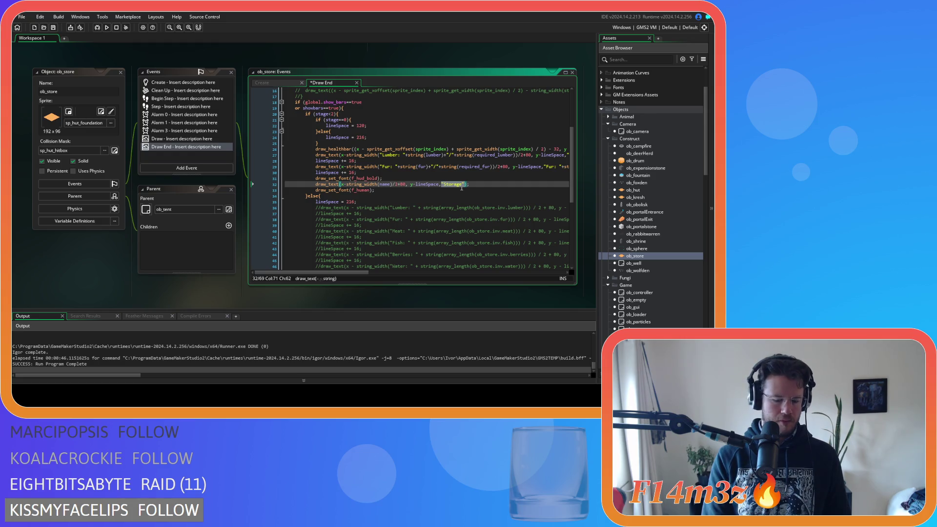
type("name")
key("Left")
key("Left")
key("Left")
left_click(463, 183)
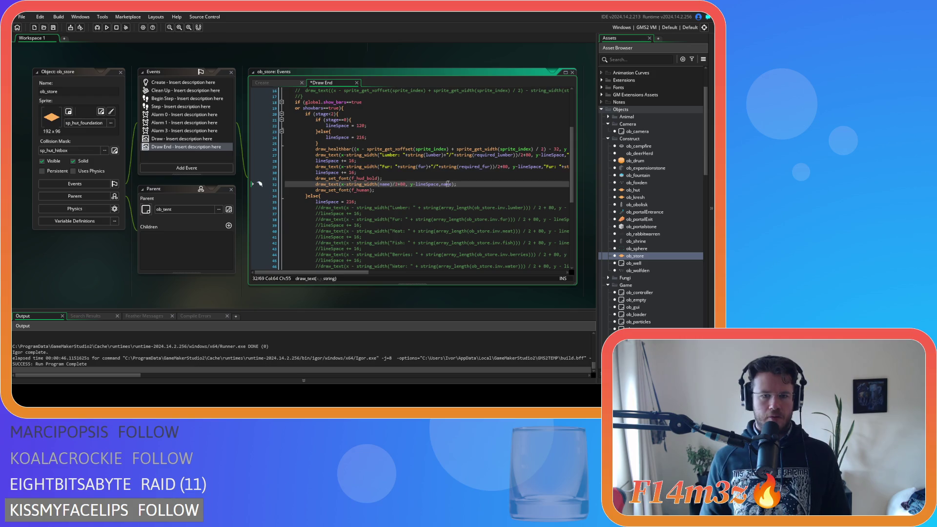
Add name = "Storage" under //stats in ob_store's Create code, save, copy the line, and open ob_kresh.
left_click(262, 82)
scroll(355, 170, "up", 8)
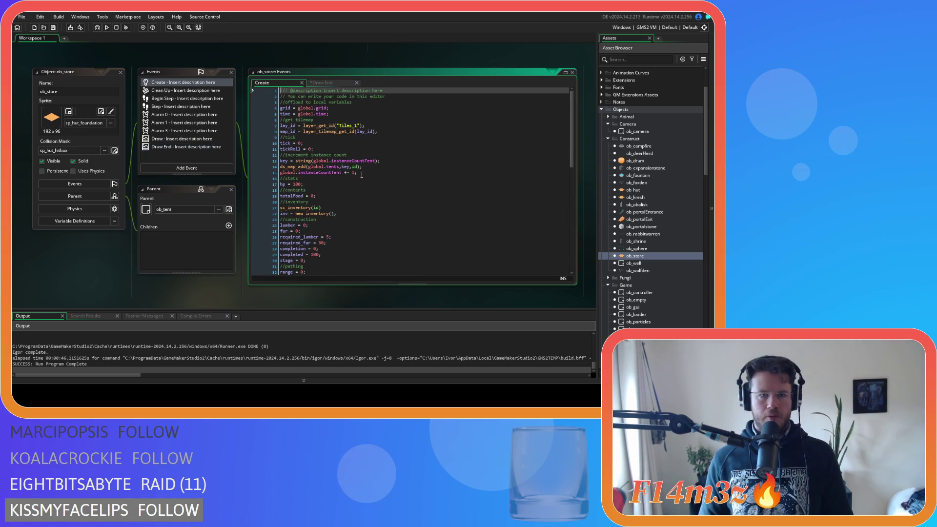
left_click(320, 180)
key("Return")
type("name = \"")
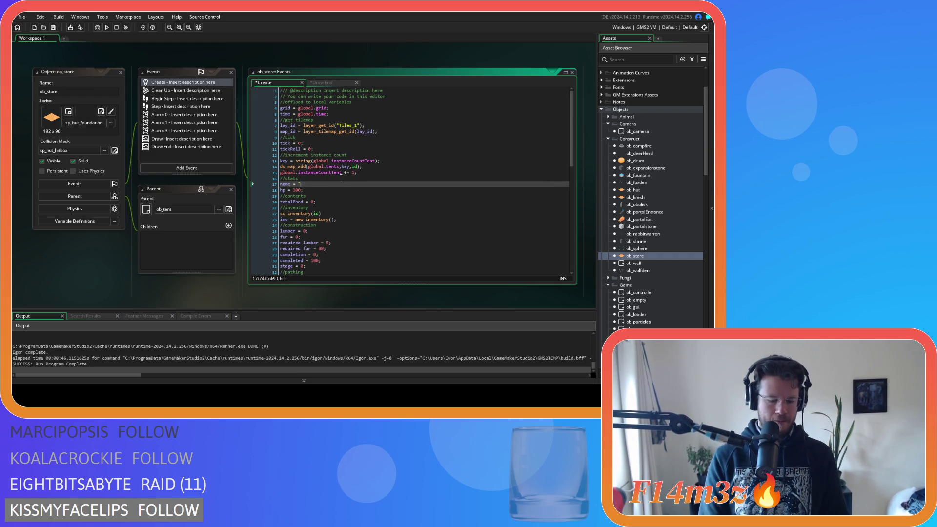
type("Storage\";")
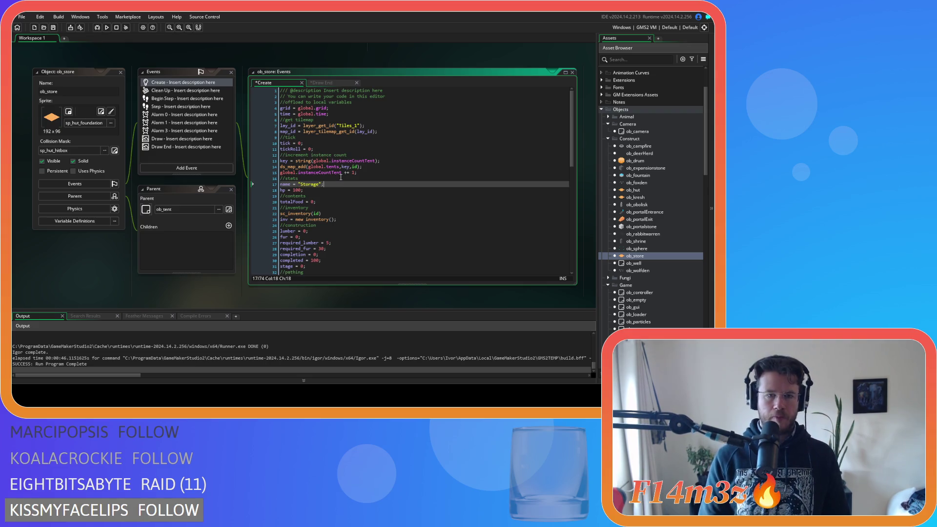
key("ctrl+s")
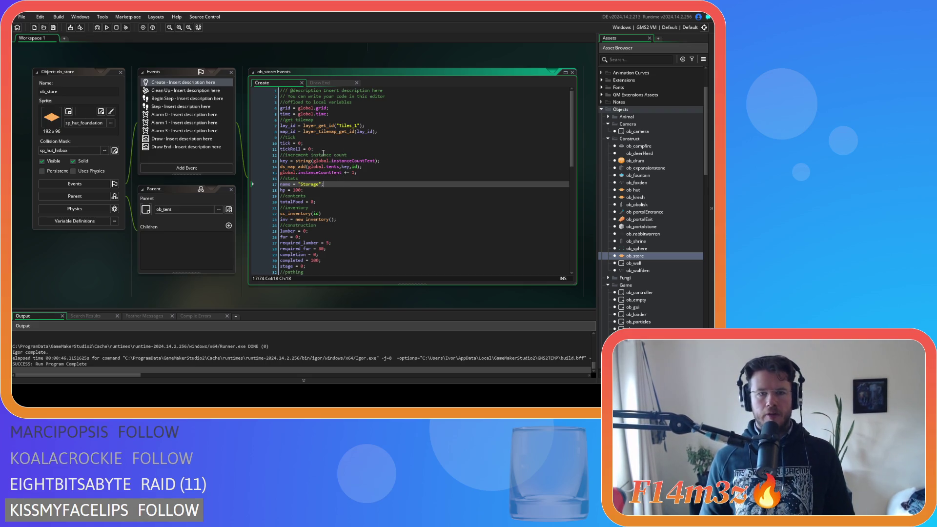
left_click_drag(337, 186, 280, 185)
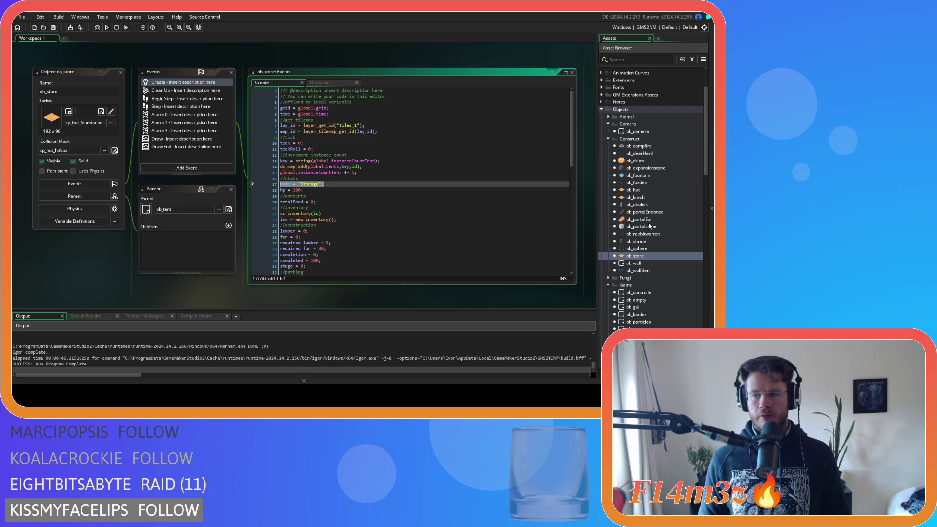
double_click(643, 198)
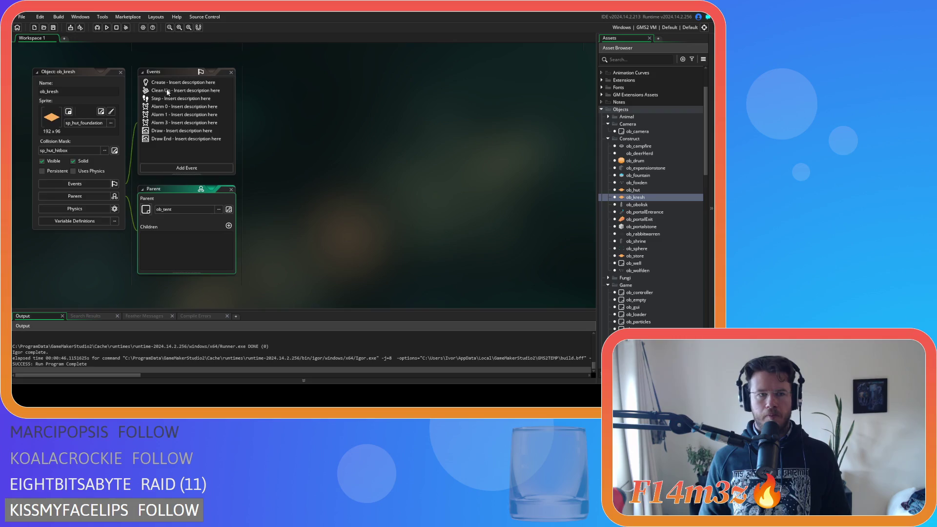
Paste the name line into ob_kresh's Create code, change it to "Creche", and save.
left_click(183, 82)
left_click(306, 178)
key("Return")
key("ctrl+v")
double_click(311, 184)
type("Creche")
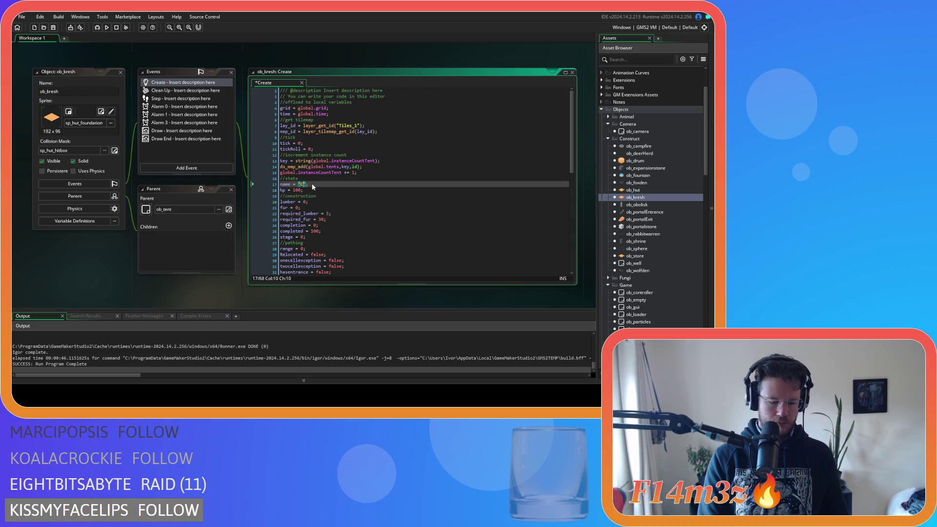
key("ctrl+s")
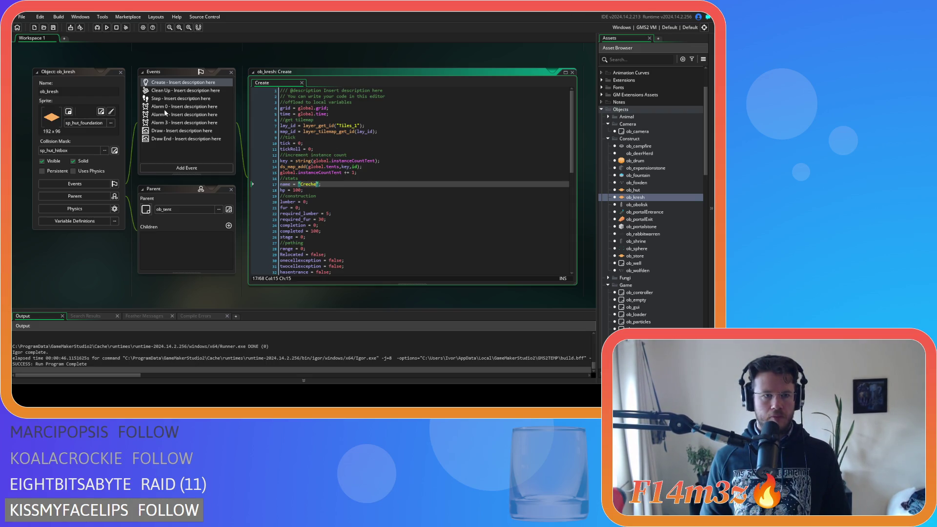
Replace both "Creche Tent" strings in ob_kresh's Draw End label with name, then open ob_hut.
left_click(165, 138)
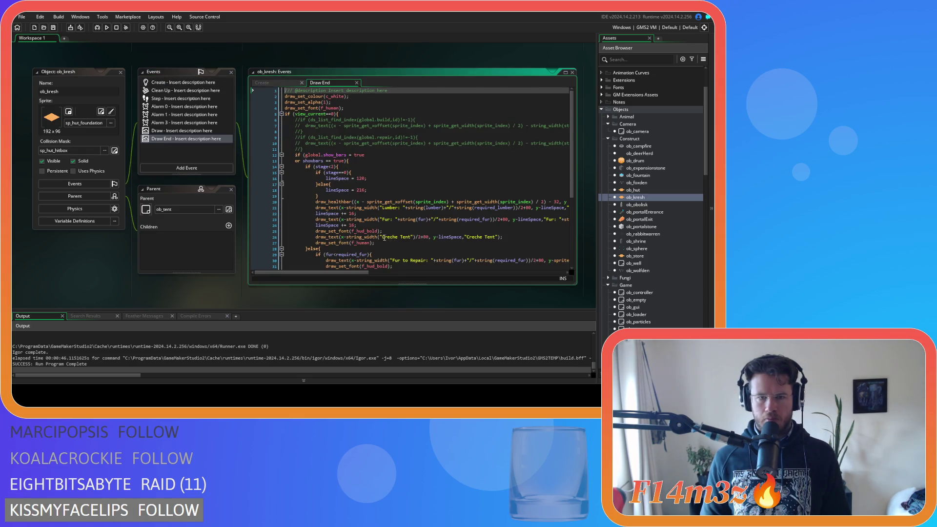
left_click_drag(381, 237, 413, 240)
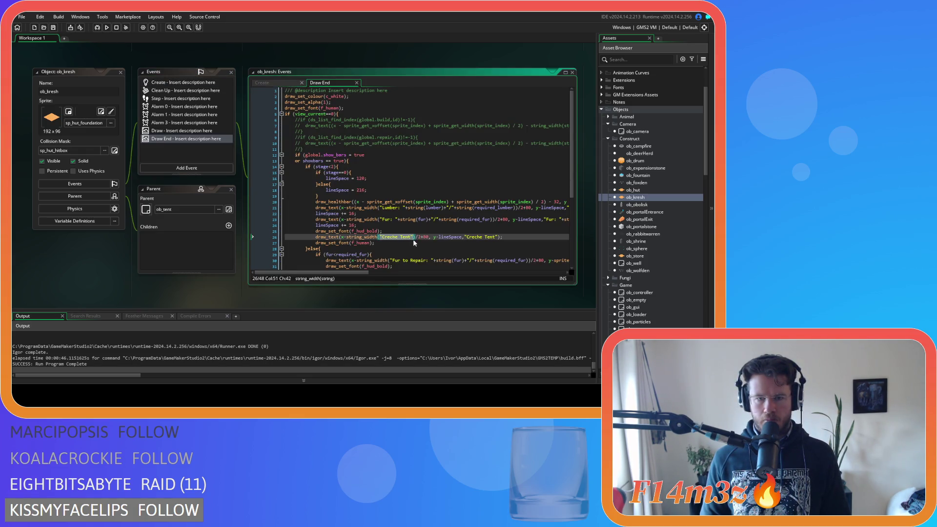
type("name")
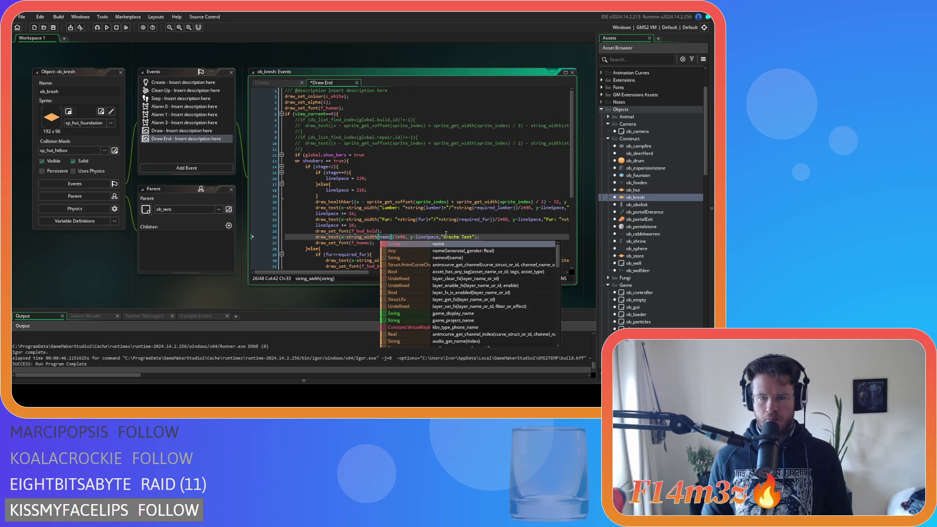
left_click(442, 237)
left_click_drag(441, 237, 475, 241)
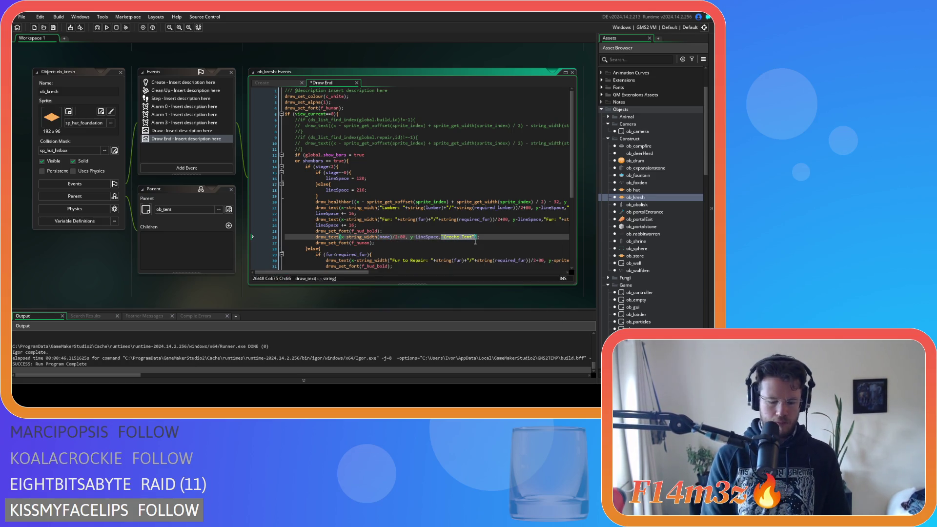
type("name")
left_click(459, 237)
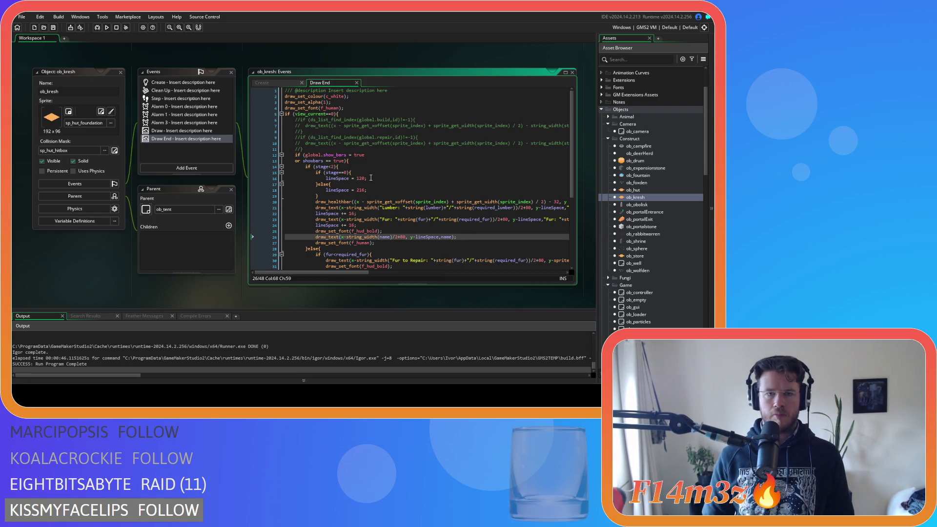
double_click(640, 191)
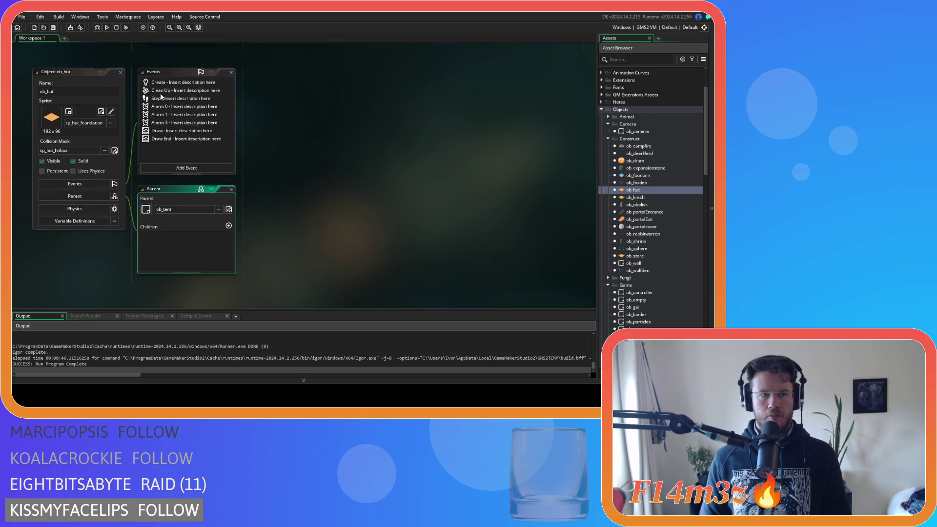
Replace both "Sleeping Tent" strings in ob_hut's Draw End label with name.
double_click(167, 138)
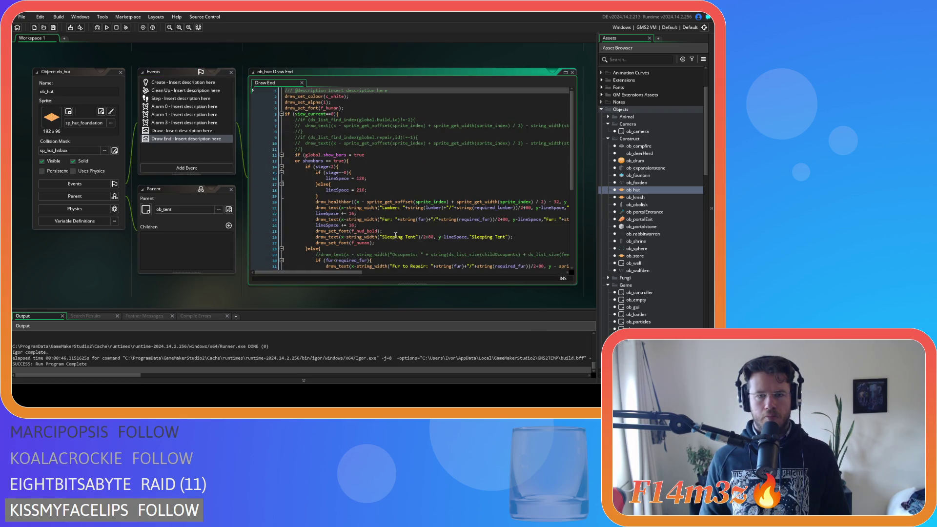
left_click_drag(379, 237, 418, 240)
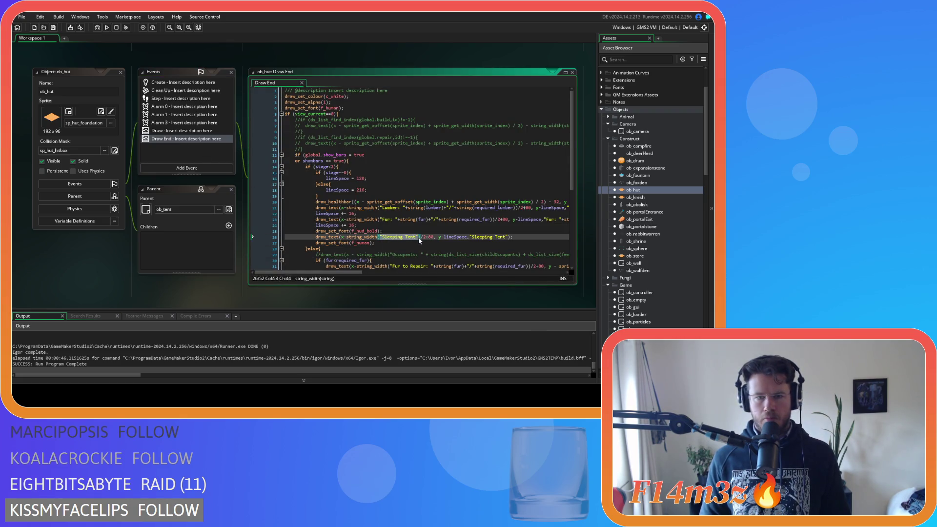
type("name")
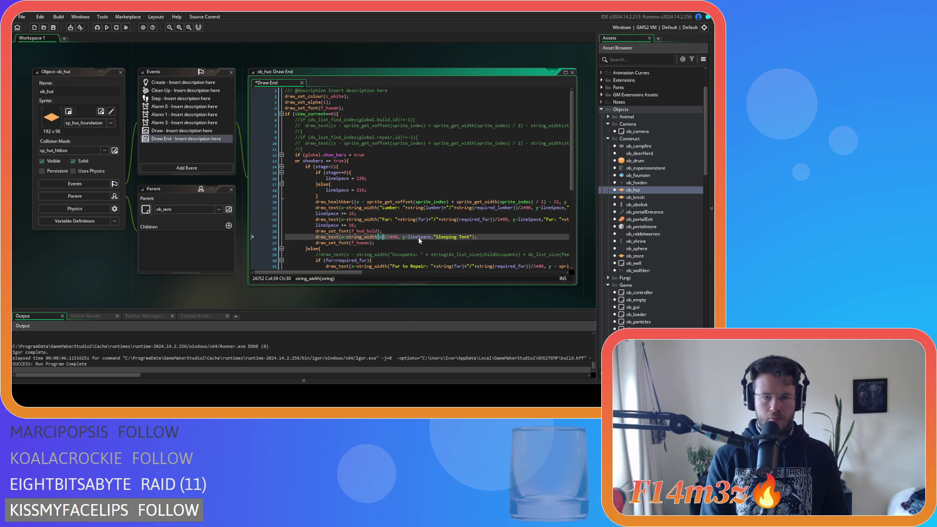
left_click(444, 237)
left_click_drag(441, 238, 481, 238)
type("name")
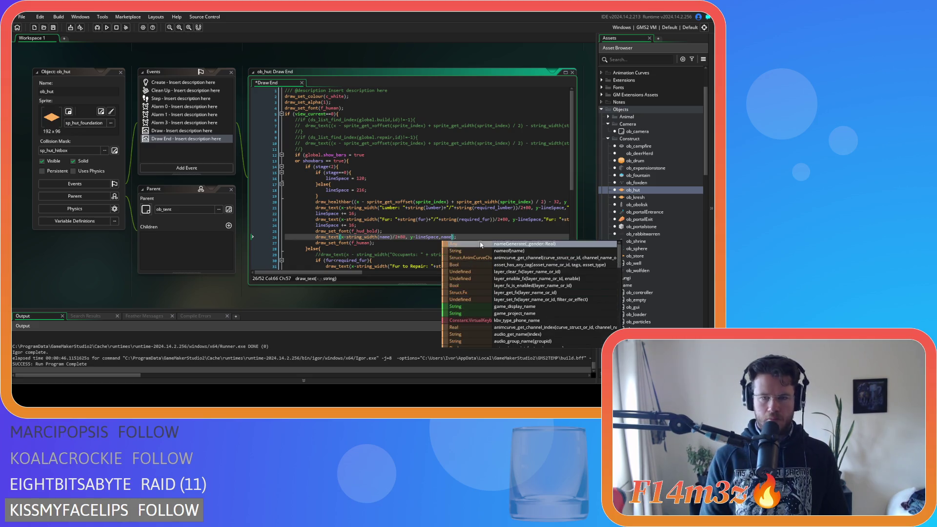
Open ob_hut's Create code and place the cursor after the stats comment.
left_click(175, 83)
left_click_drag(301, 83, 267, 82)
left_click(311, 196)
Add name = "Tent"; under the stats comment in ob_hut's Create code and save.
key("Return")
type("knoc")
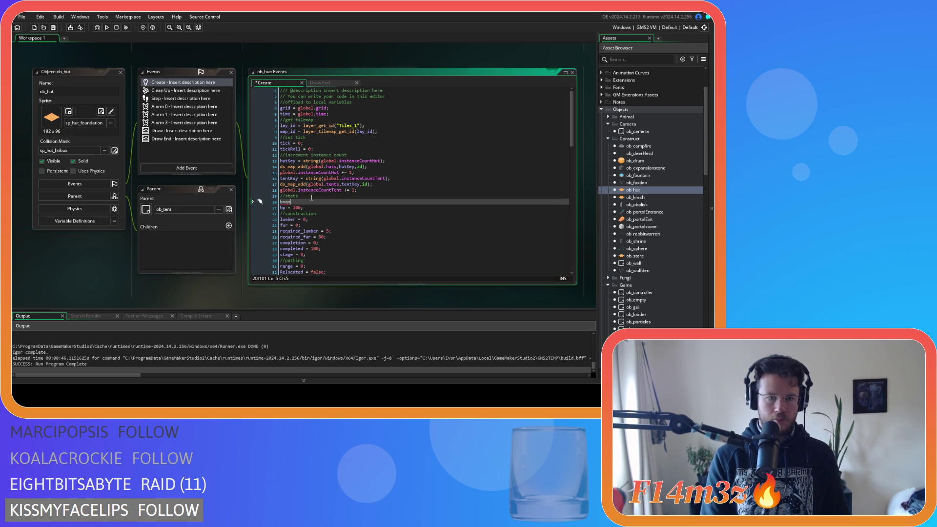
key("BackSpace")
key("BackSpace")
key("BackSpace")
type("name = \"")
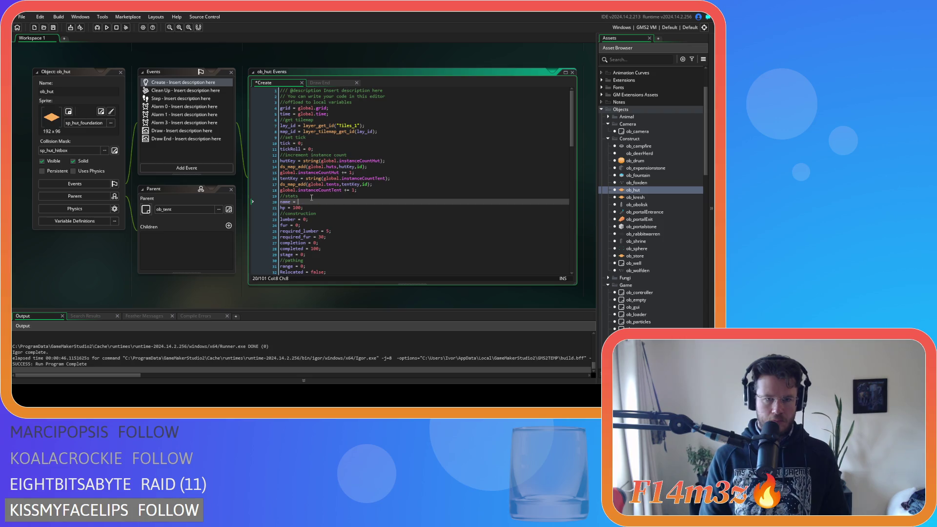
type("Tent\"")
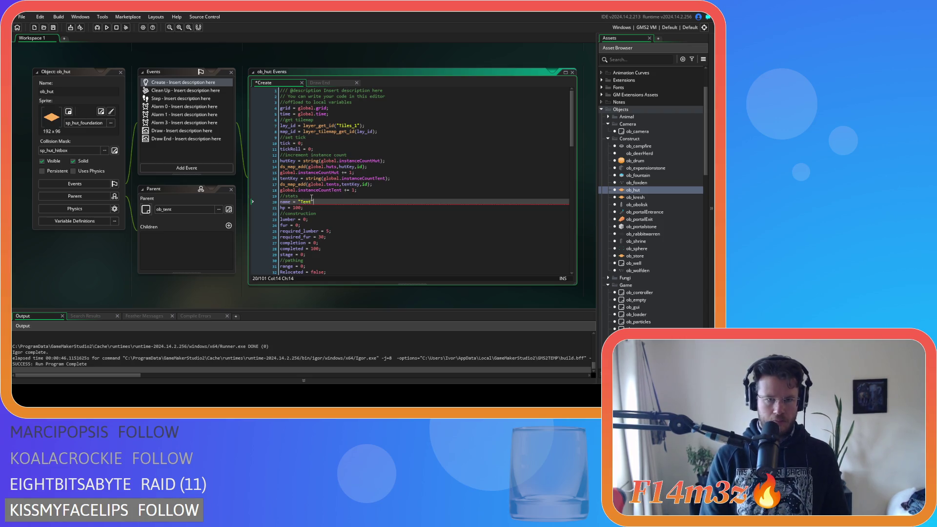
type(";")
key("ctrl+s")
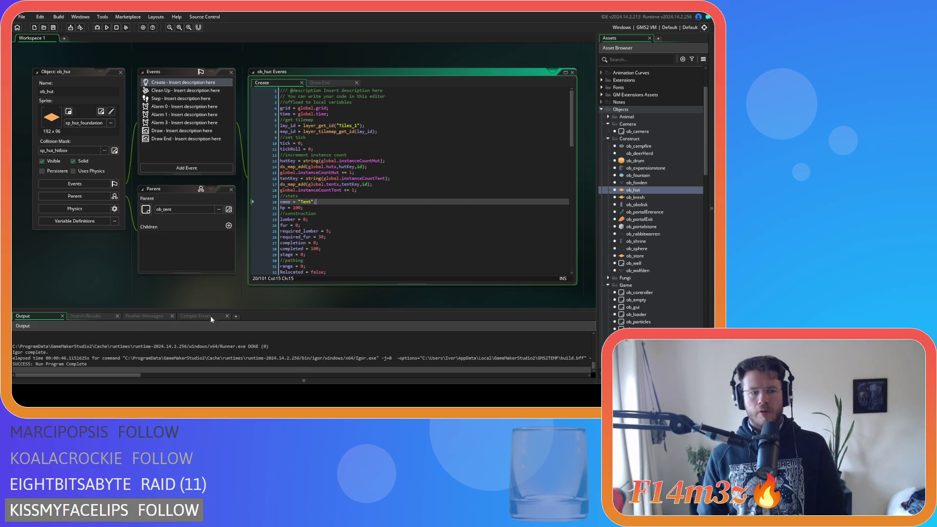
scroll(136, 291, "down", 15)
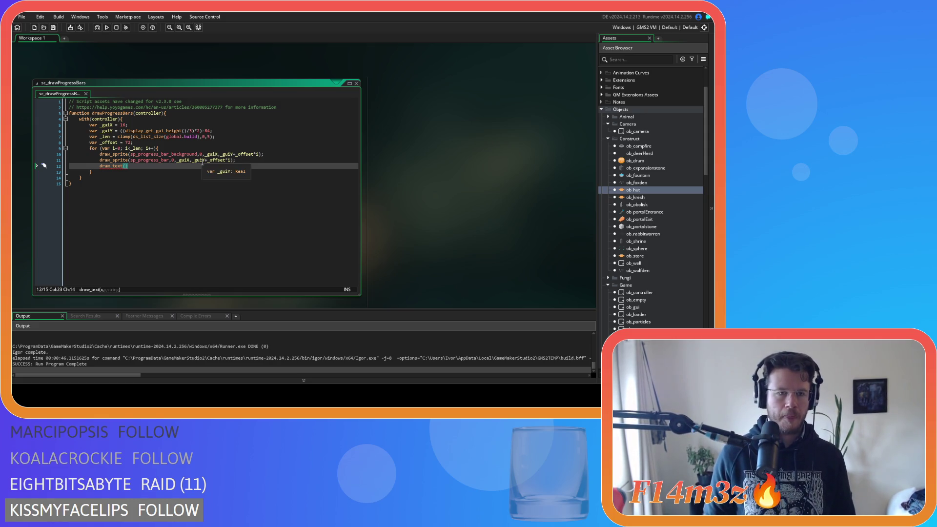
Add a loop line setting _construct = ds_list_find_value(global.build, i).
left_click(181, 147)
key("Return")
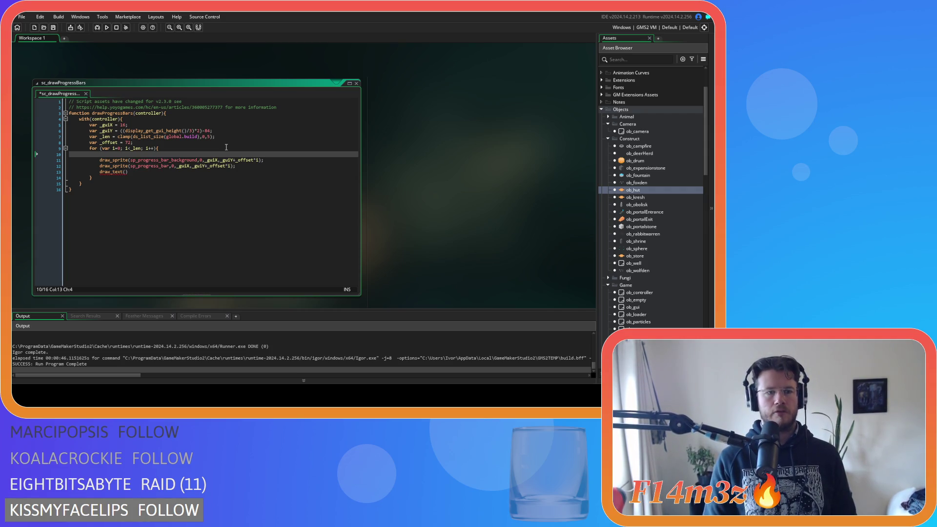
type("var_cx")
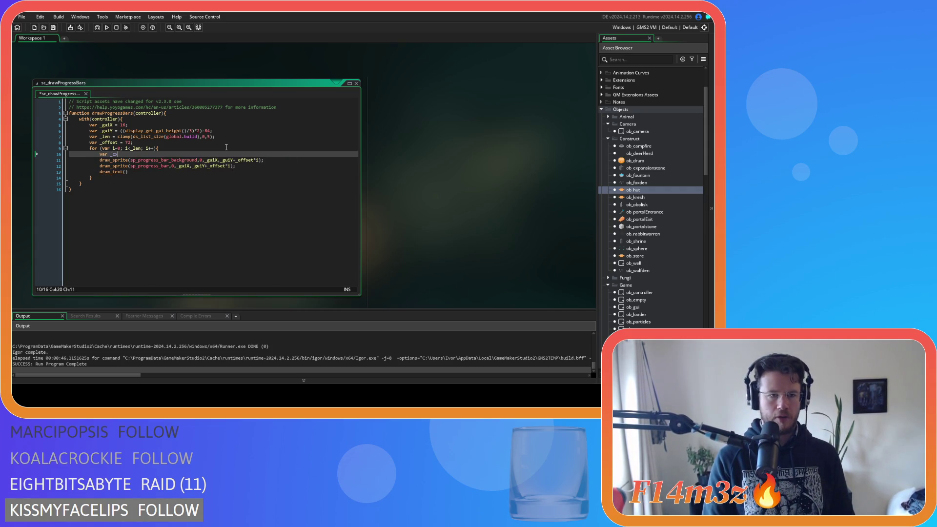
type("onstr")
type("uct = ")
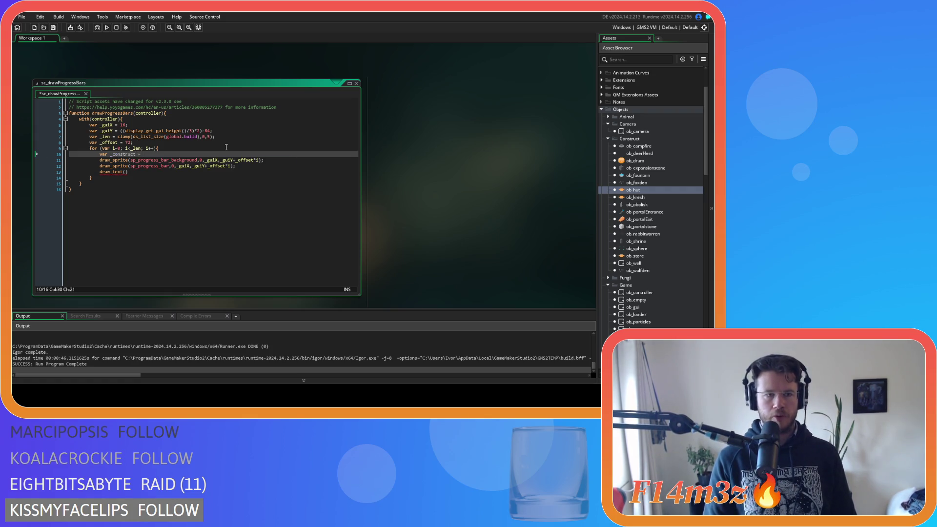
type("ds_li")
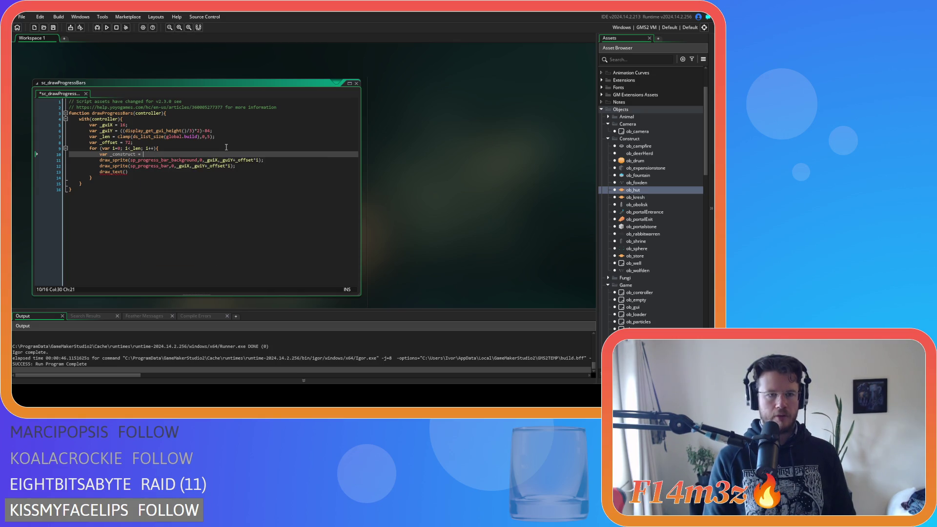
type("st_")
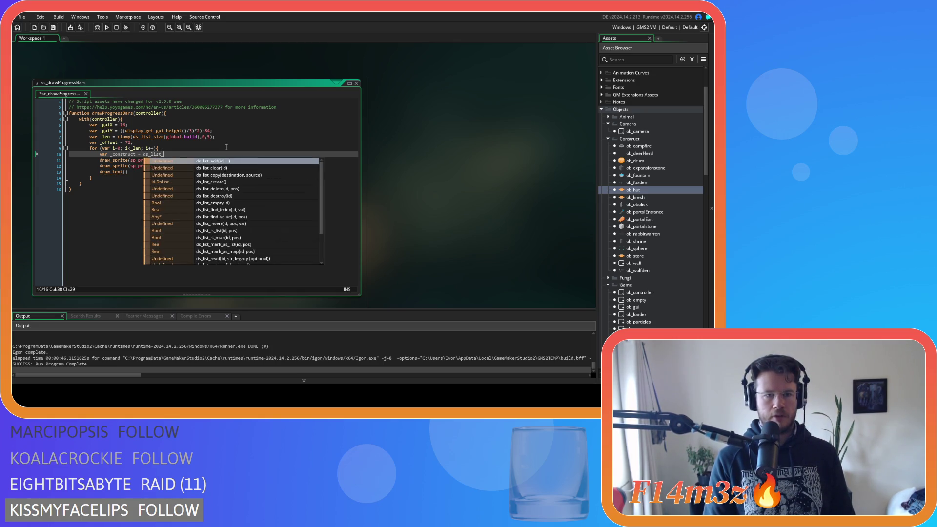
type("fi")
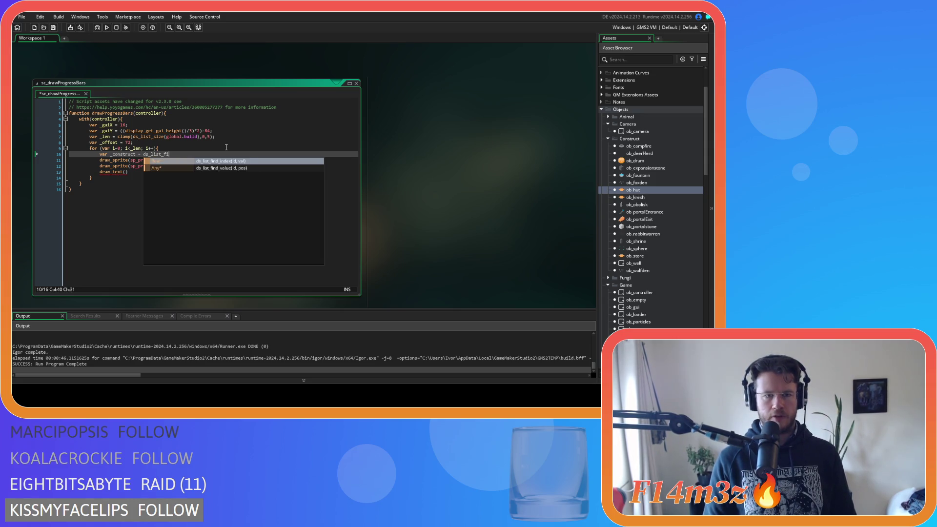
key("Down")
key("Return")
type("global.build,i);")
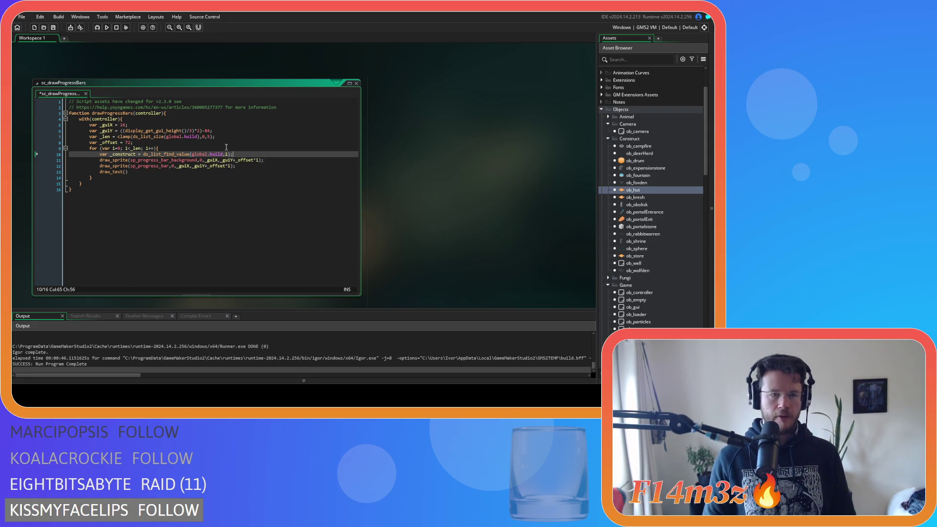
Complete draw_text(_guiX+64, _guiY+4+_offset*i, _construct.name) and save and run the game.
left_click(135, 173)
key("Left")
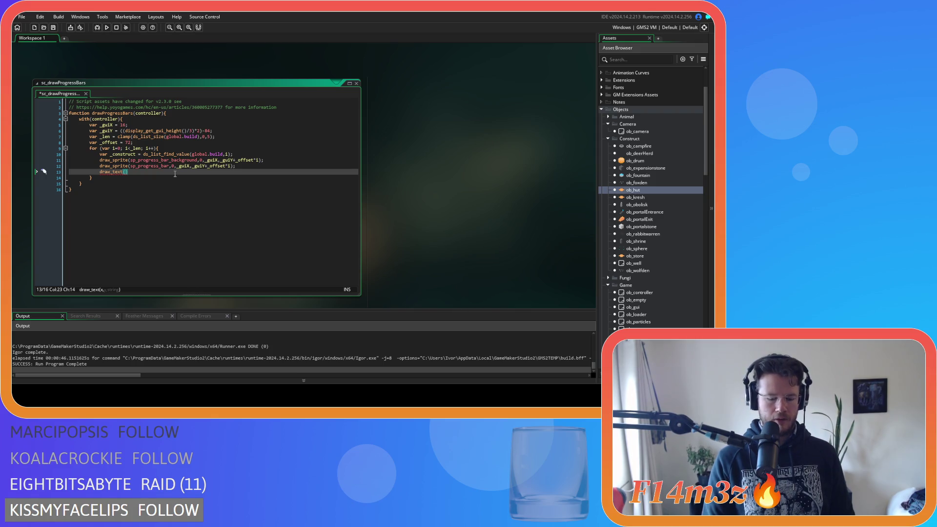
type("_guiX")
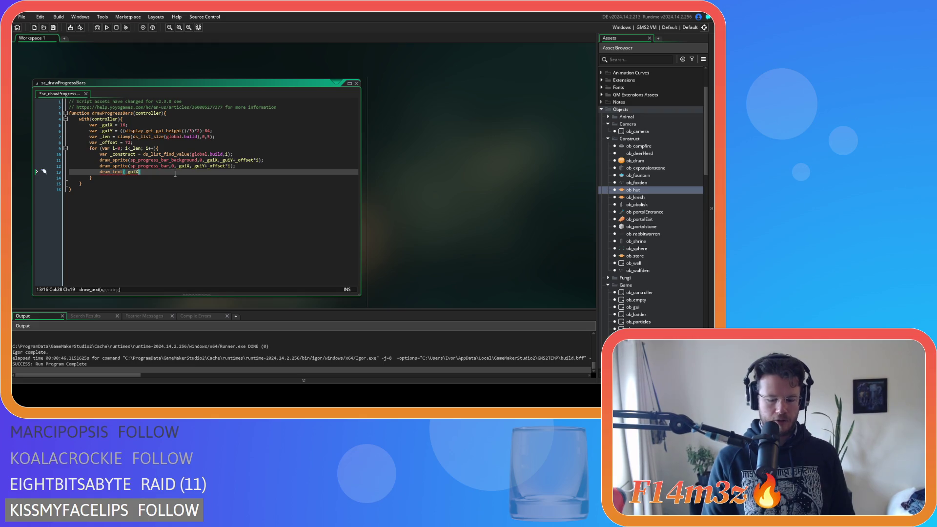
type("+")
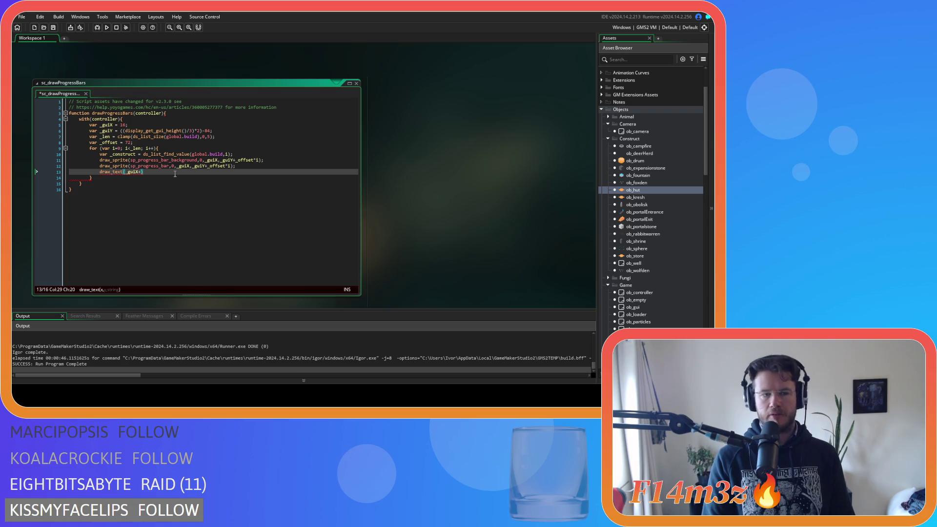
type("64,")
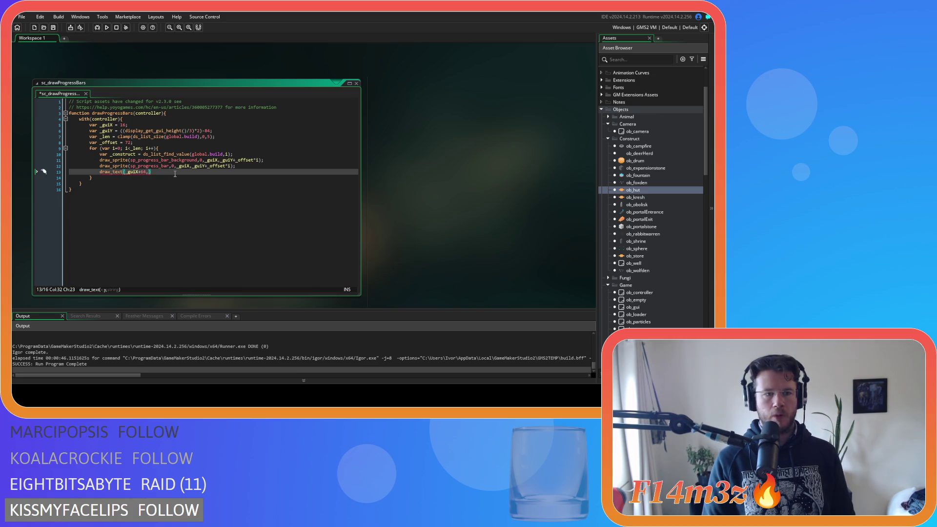
type(" _gui")
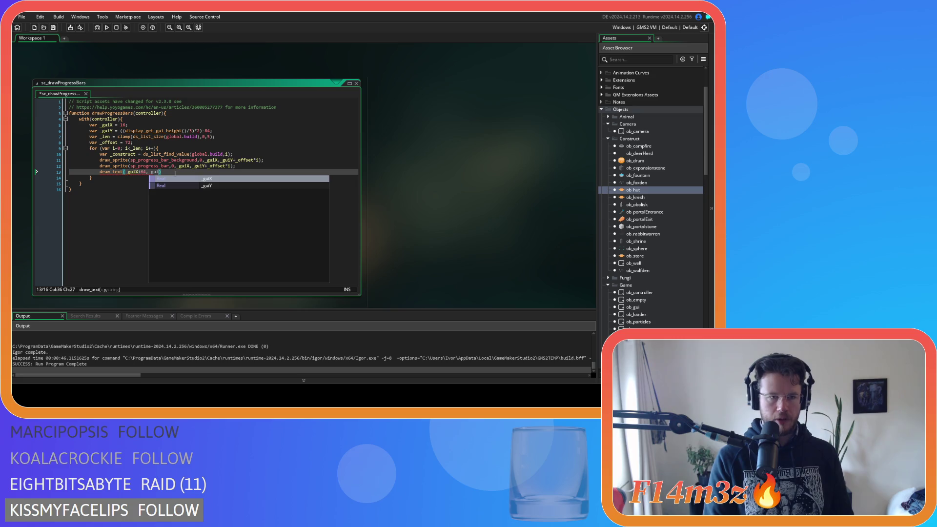
type("Y")
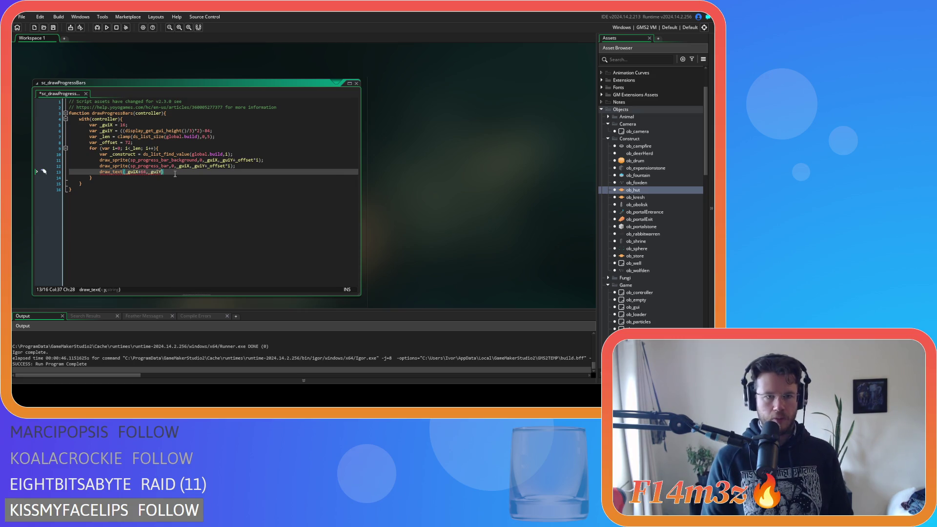
type("+offset")
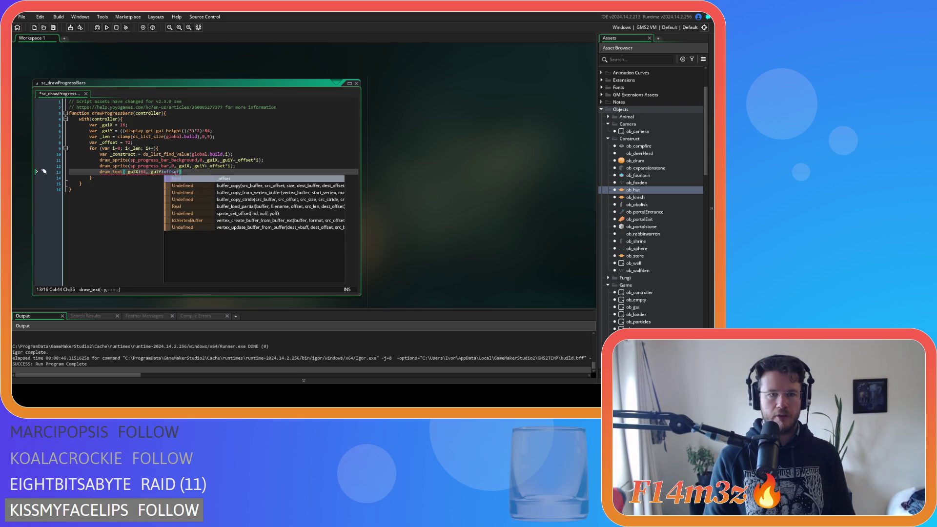
key("Return")
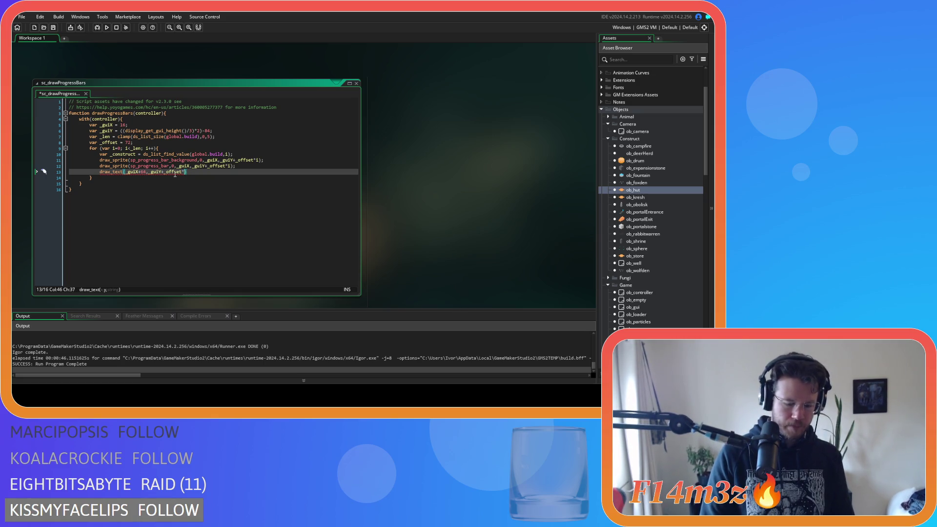
type("*i")
key("Left")
key("Left")
key("Left")
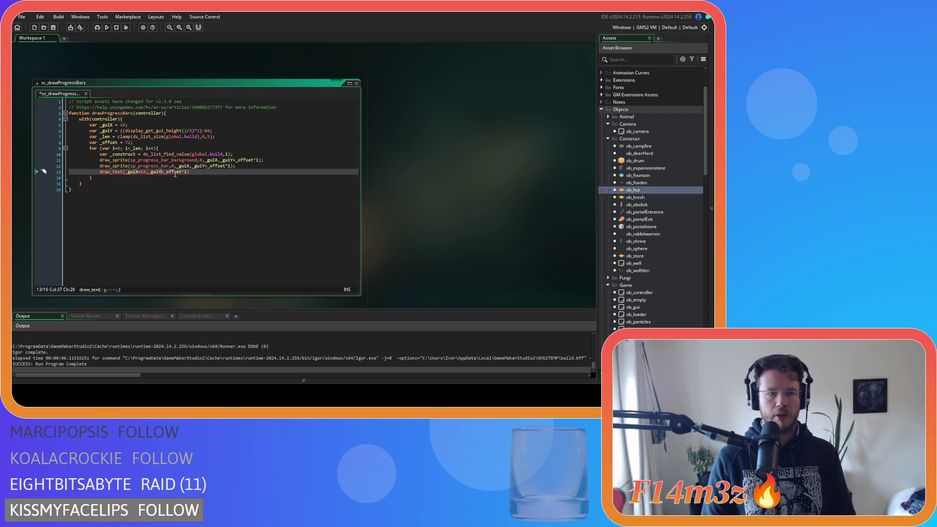
type("4+")
key("End")
key("Left")
type(", ")
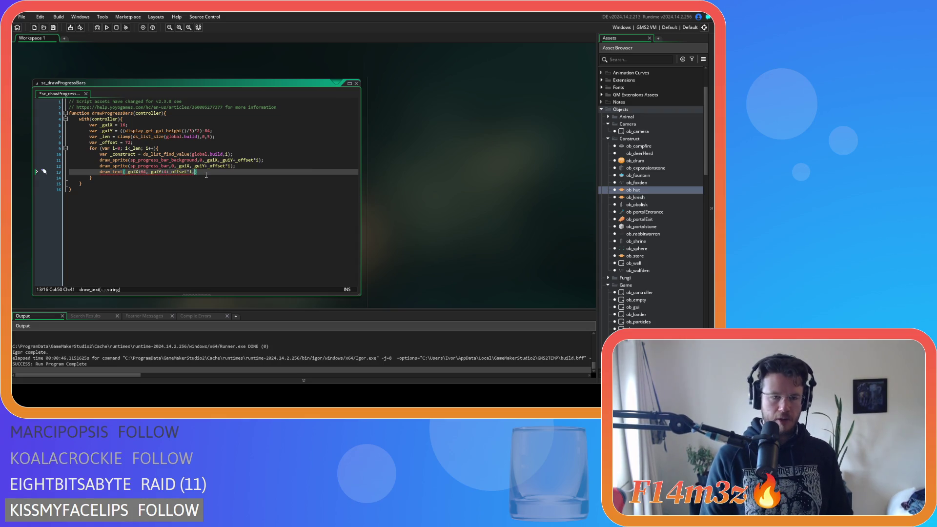
type("_construct.")
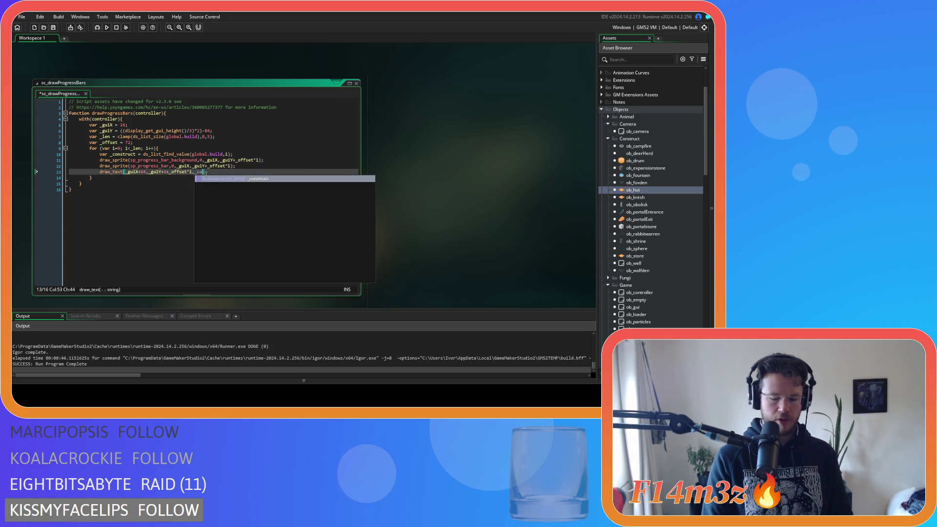
type("name")
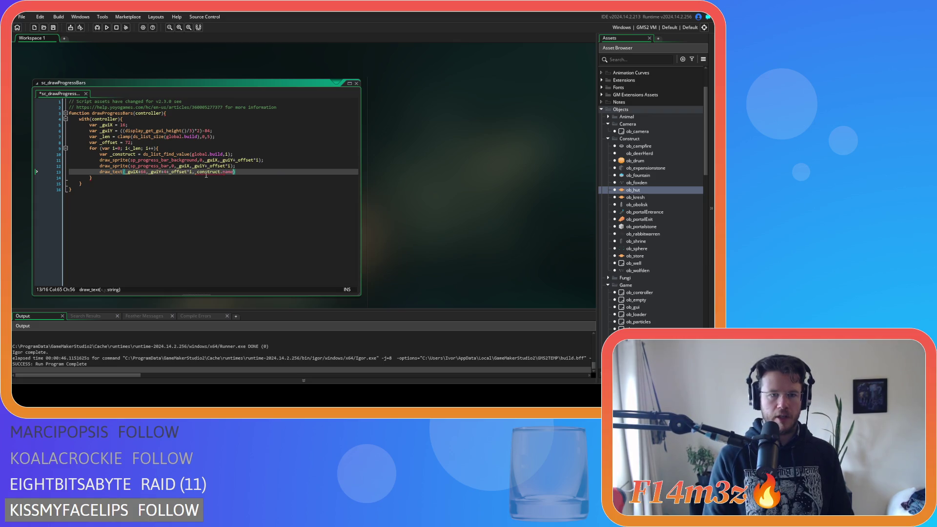
left_click(247, 173)
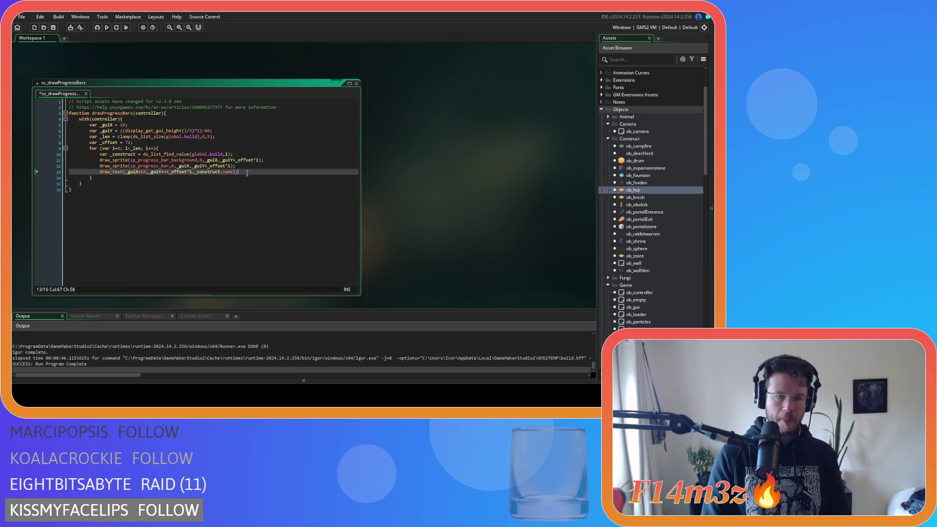
key("F5")
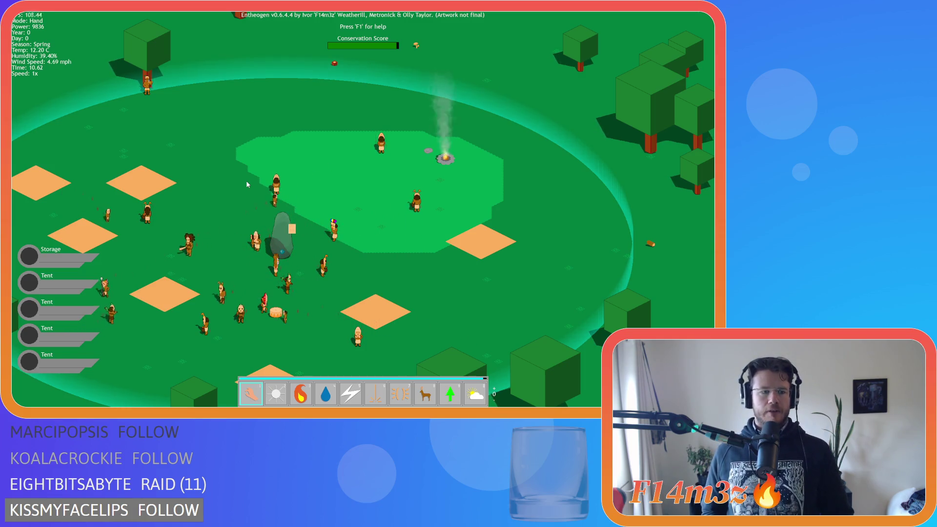
After checking the Storage and Tent labels, ask to quit the running Entheogen game.
key("Escape")
Confirm quitting, then begin line 14 with draw_sprite_ext(sp_wood_icon,0,.
key("y")
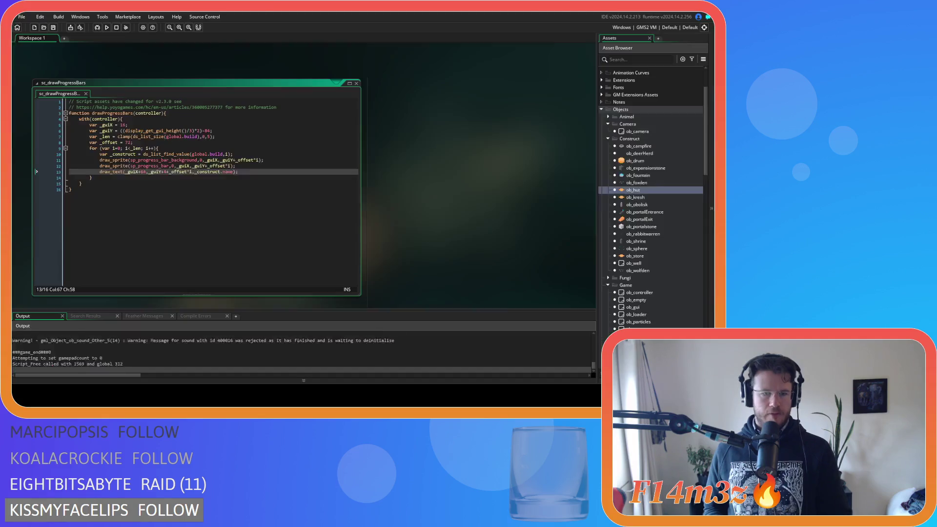
key("Return")
type("d")
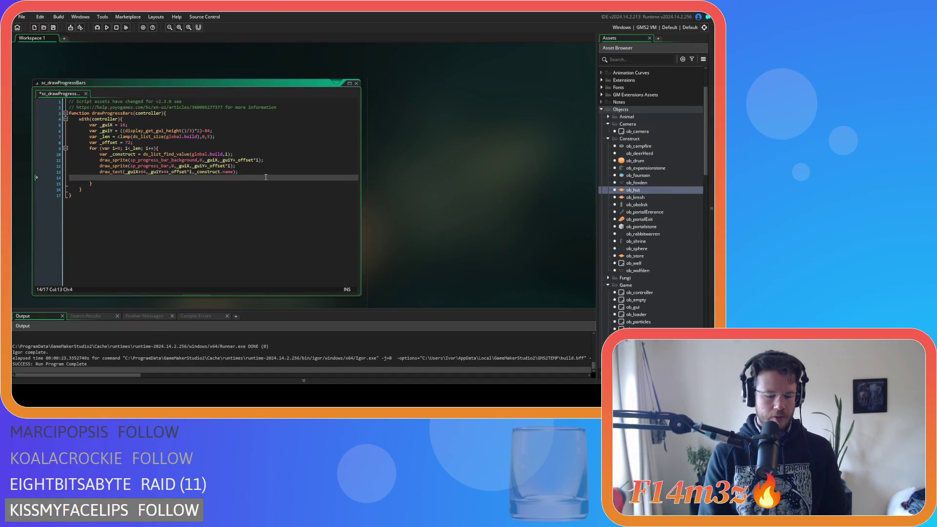
type("raw_spr")
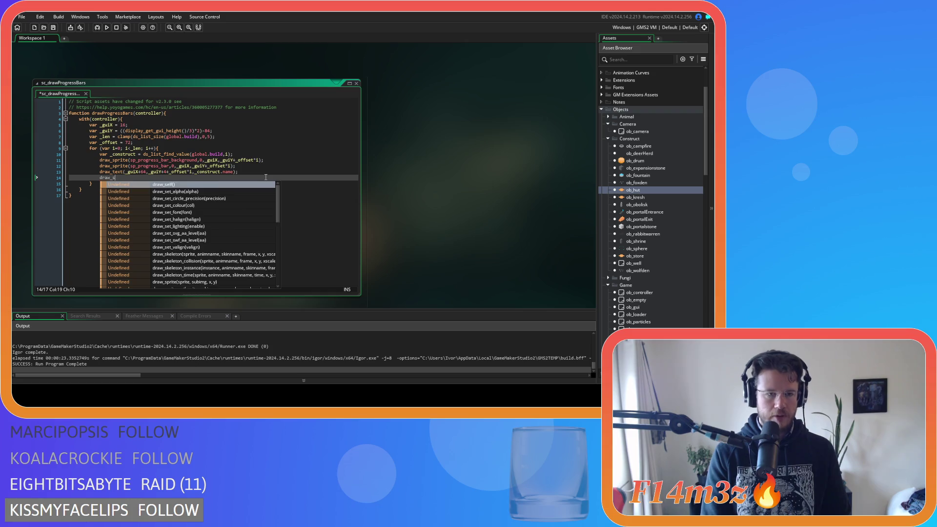
key("Return")
key("BackSpace")
type("_ex")
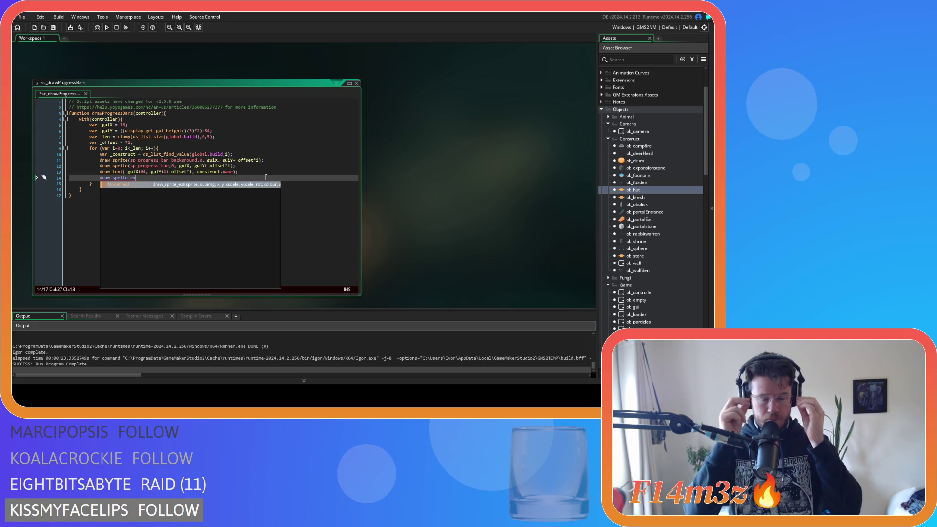
type("t(")
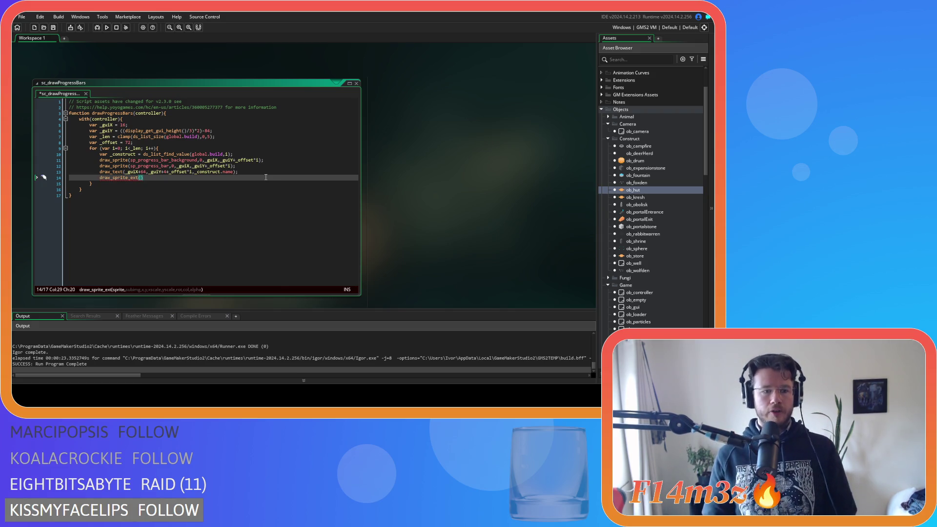
type("sp_")
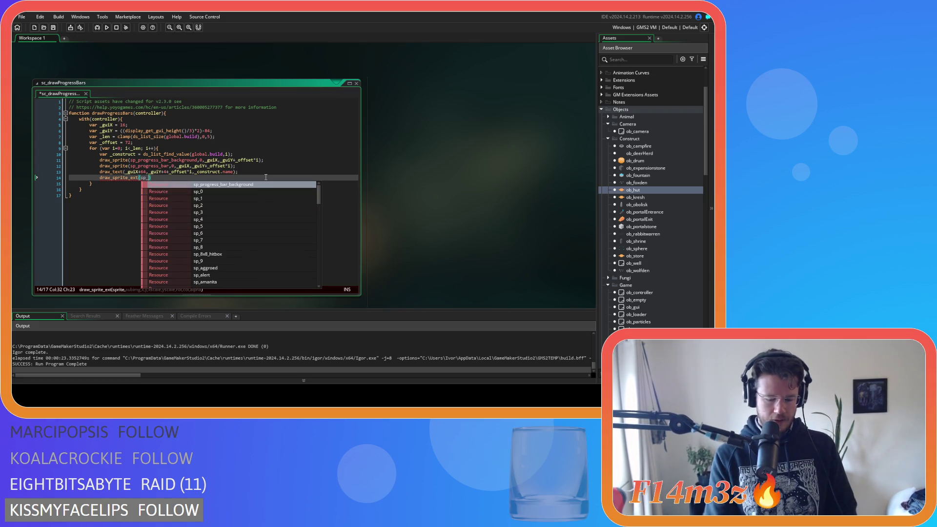
type("woo")
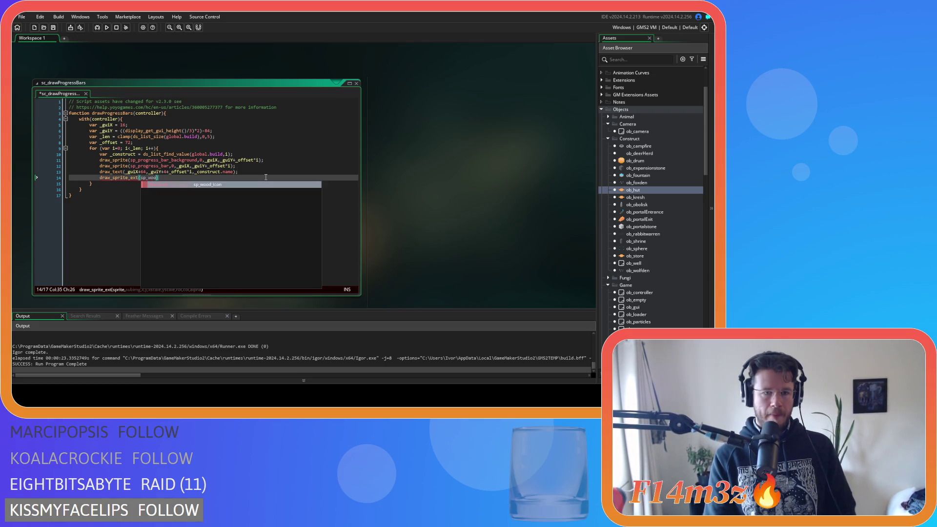
key("Return")
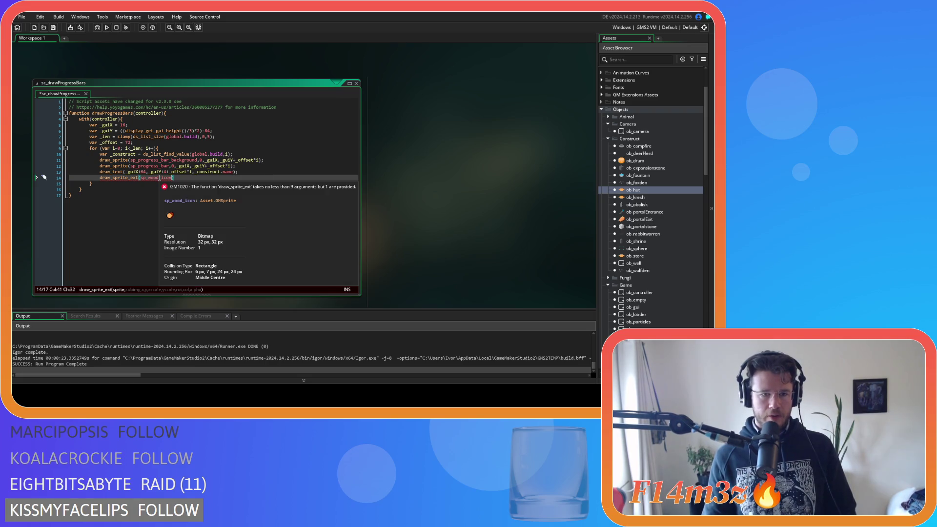
type(",")
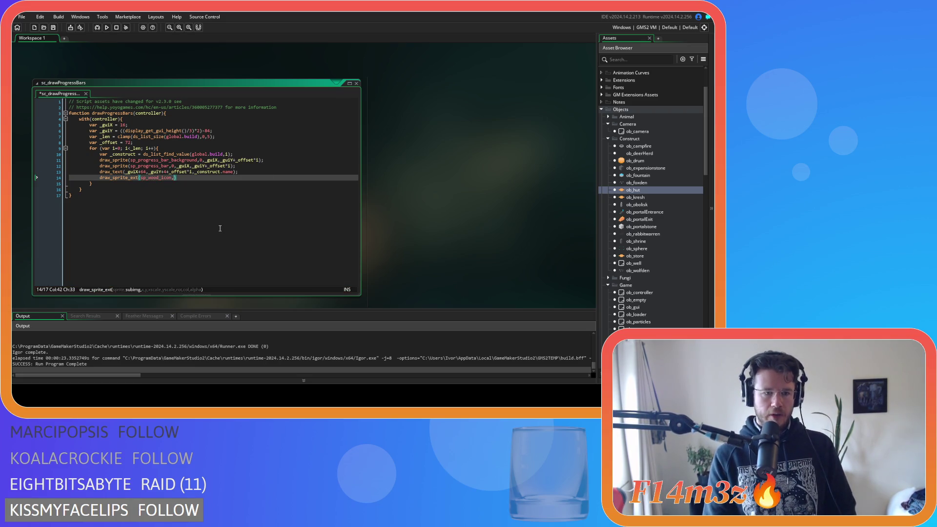
type("0,")
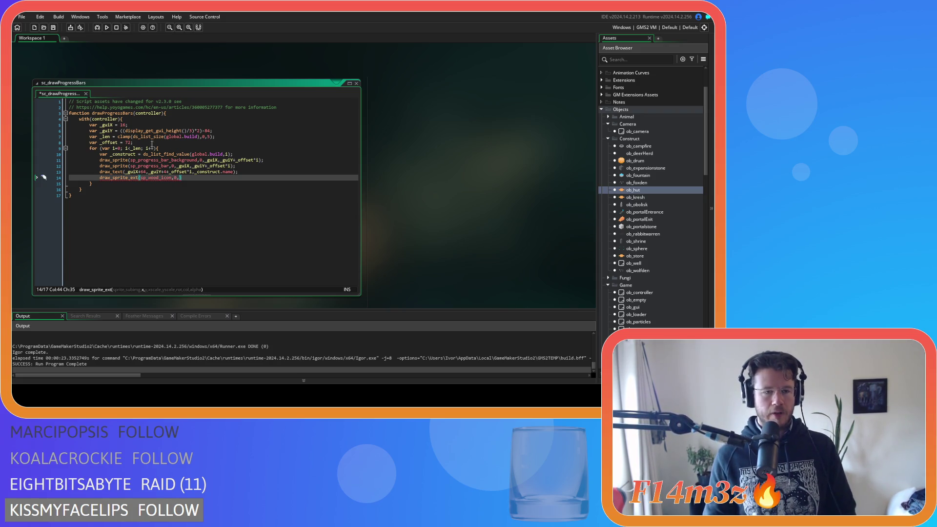
Copy _guiX+64 from line 13 as the icon's x, then add _guiY.
mouse_move(210, 171)
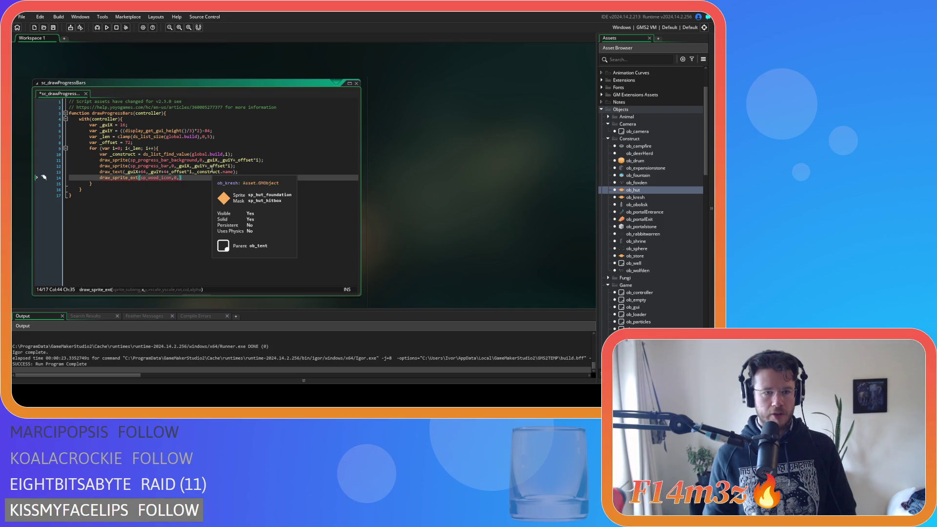
left_click_drag(147, 172, 126, 172)
key("ctrl+c")
left_click(180, 179)
key("ctrl+v")
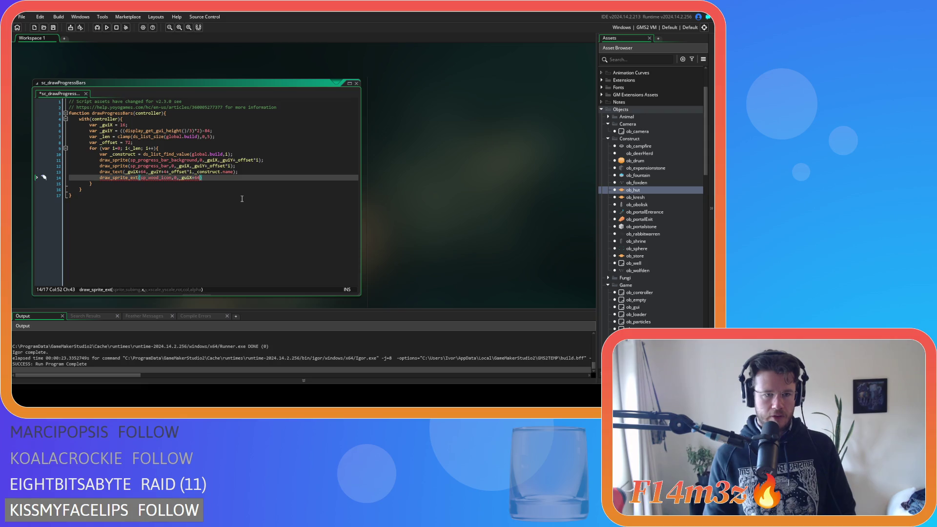
type(",_gui")
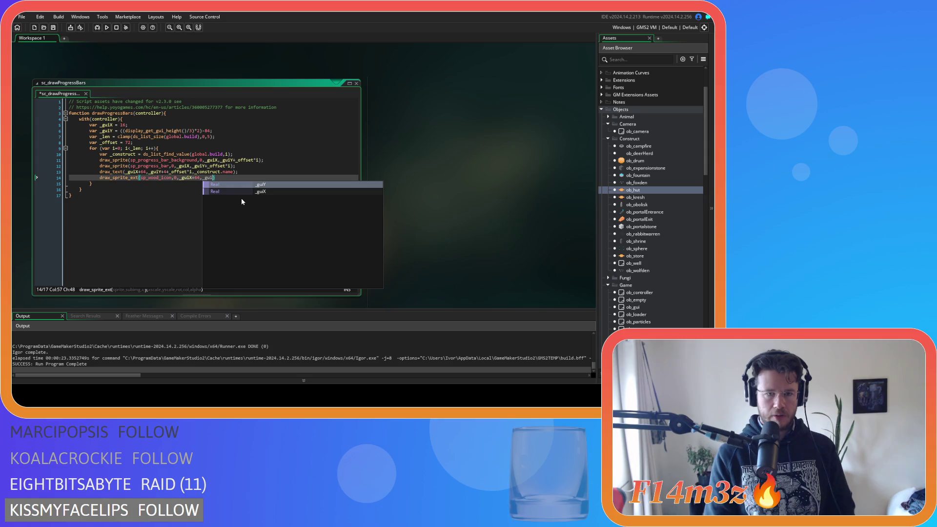
key("Return")
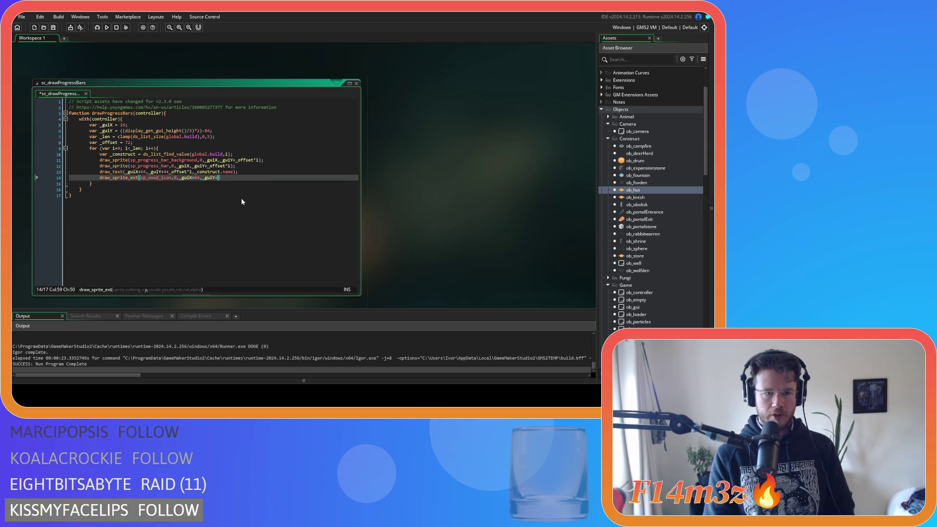
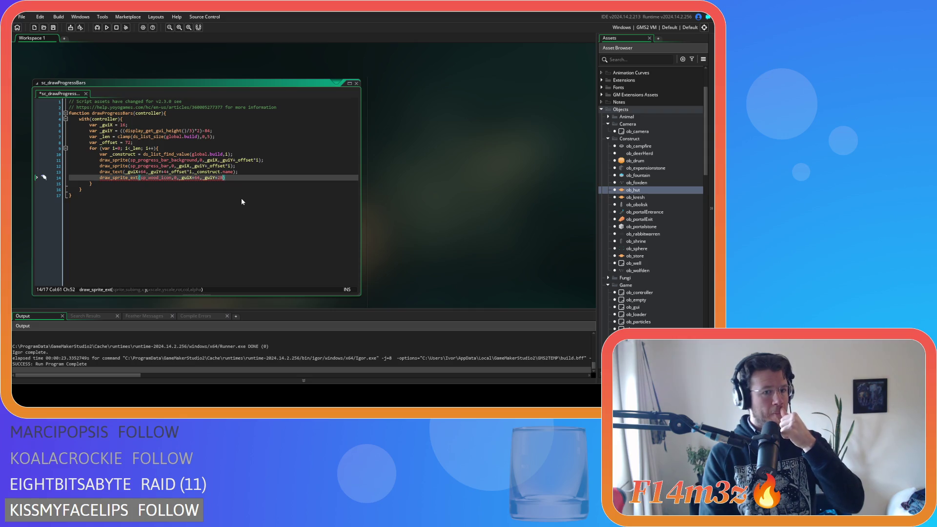
Finish the half-scale sp_wood_icon draw_sprite_ext line and duplicate it as an sp_fur_icon line.
type("+_o")
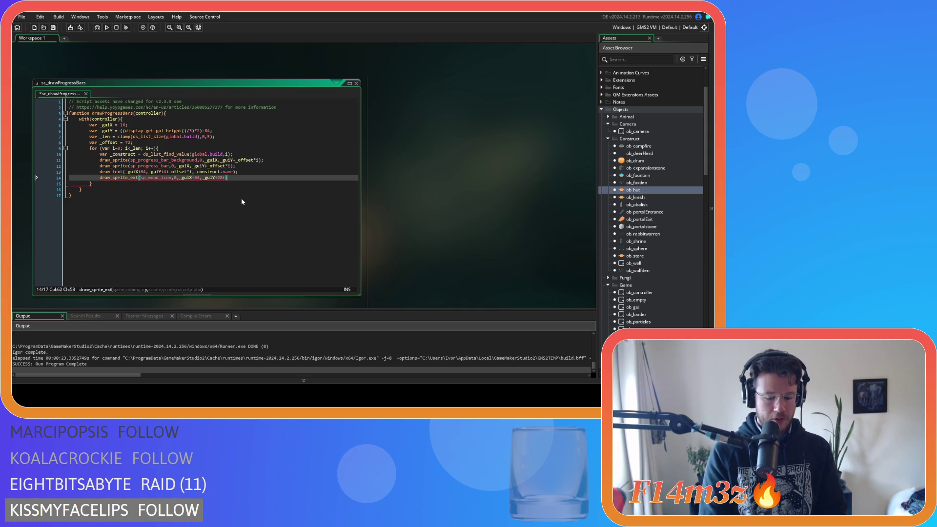
type("ffset*")
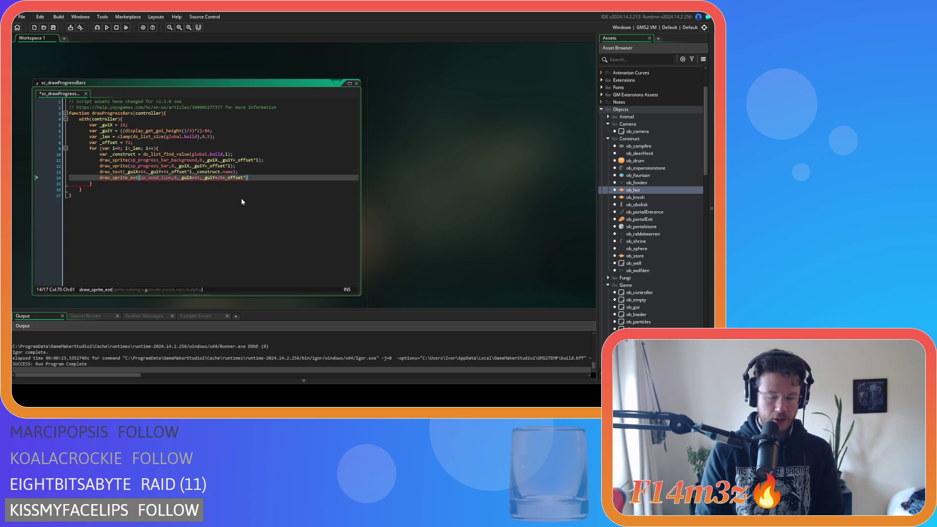
type("i")
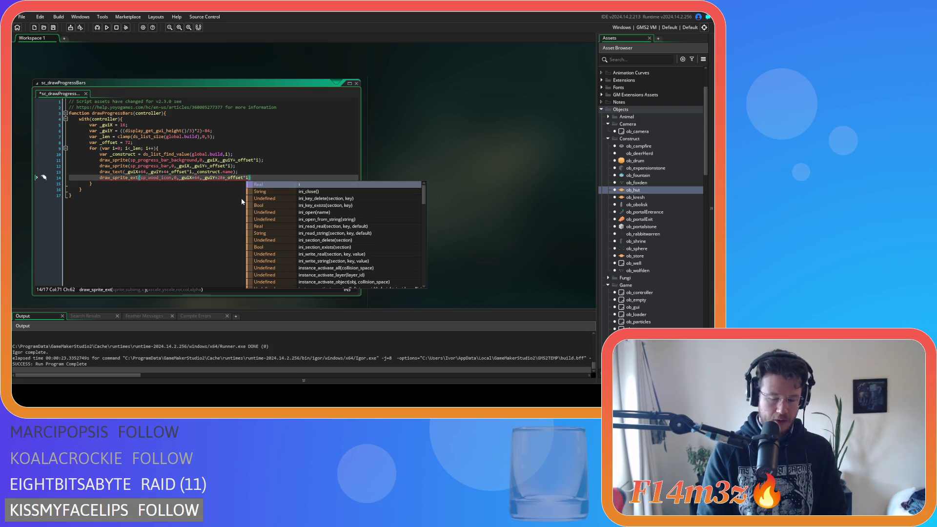
type(",0.5,0.")
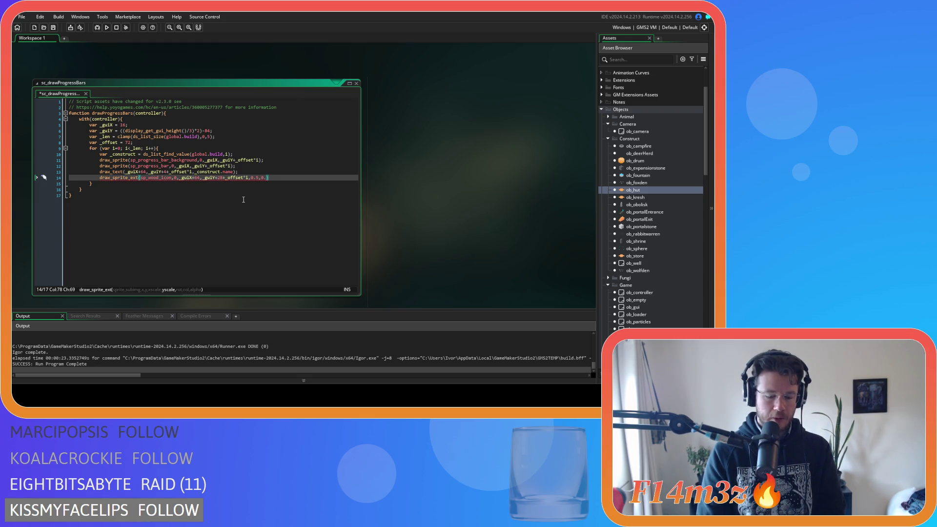
type("5,0")
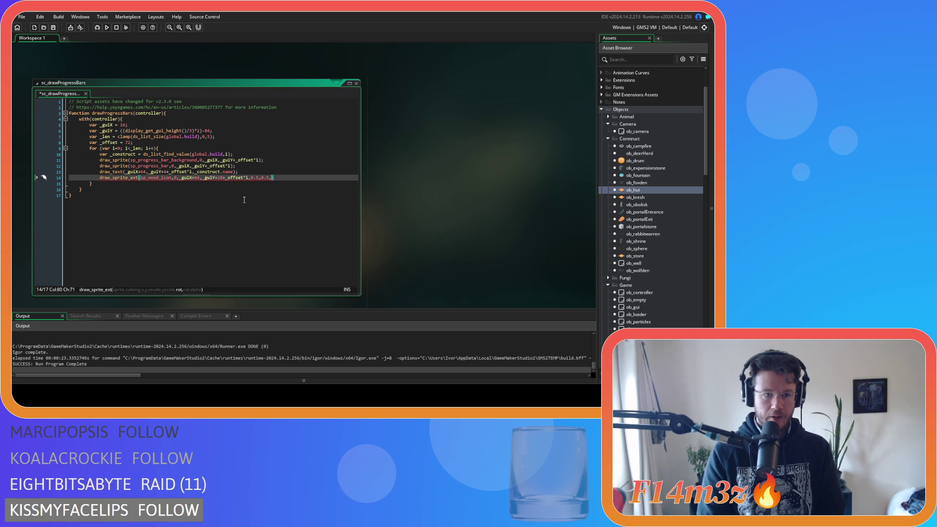
type(",")
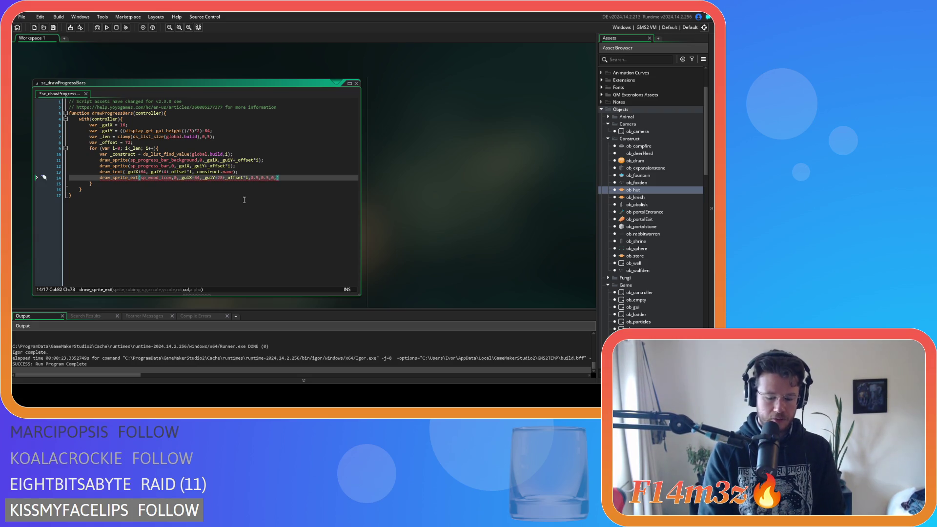
type("c_white,")
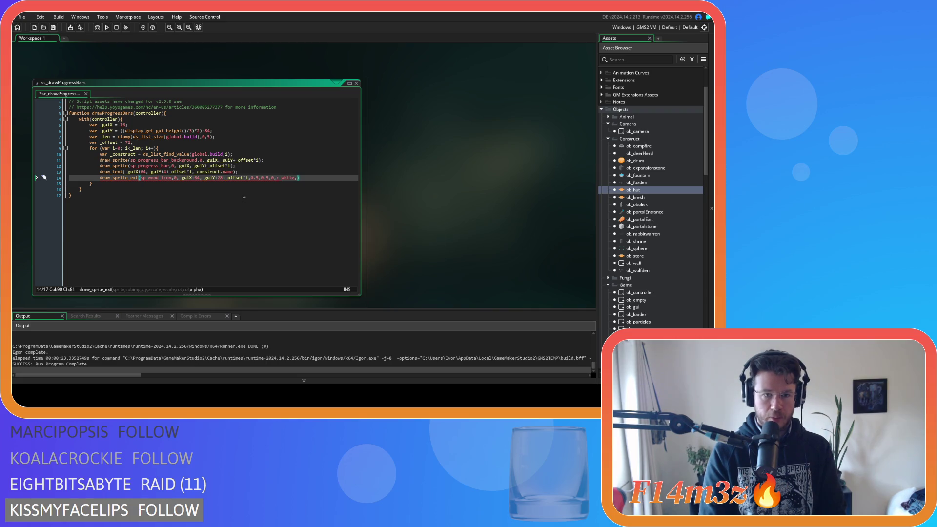
type("1);")
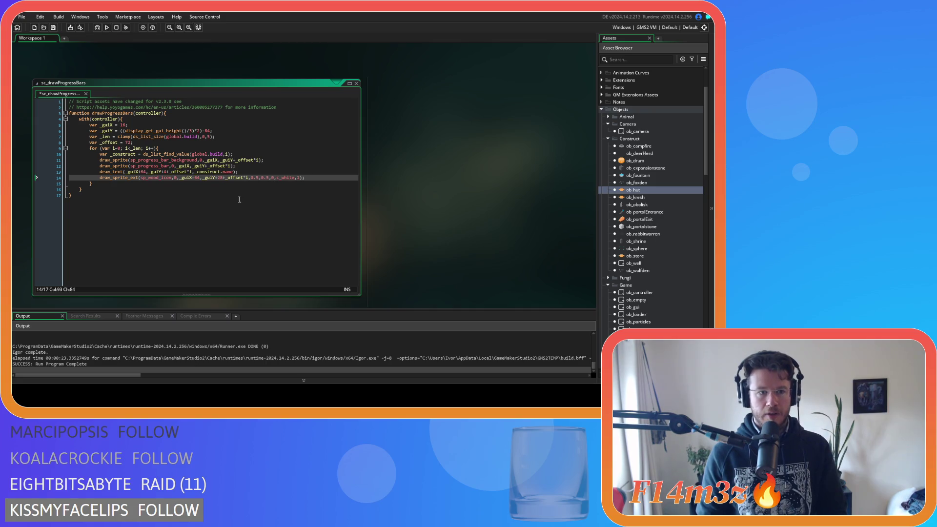
key("ctrl+d")
double_click(153, 186)
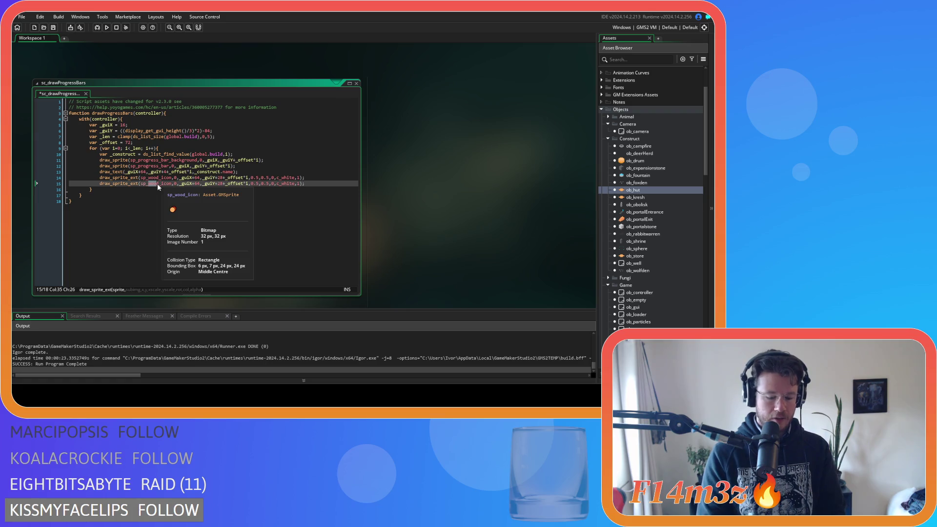
type("fur")
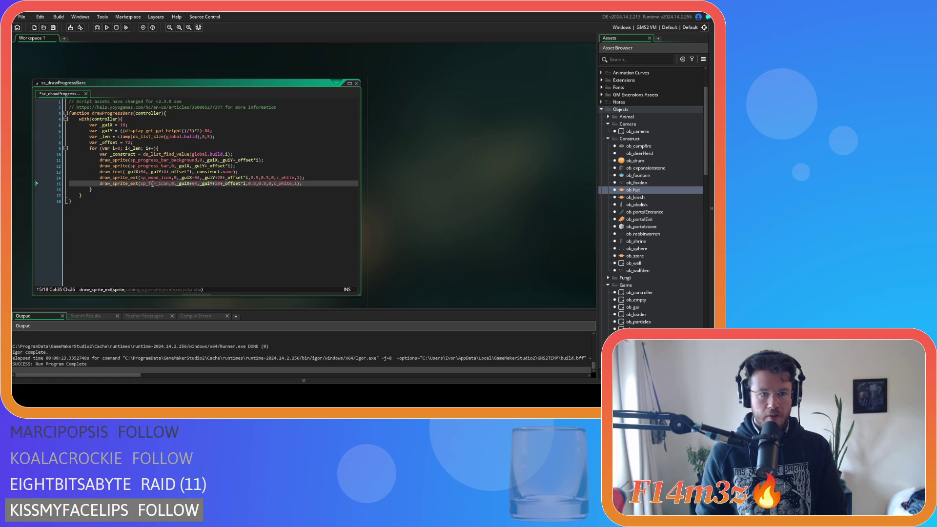
Move the fur icon to _guiX+160 and run the game to check the icons.
left_click(195, 217)
double_click(196, 183)
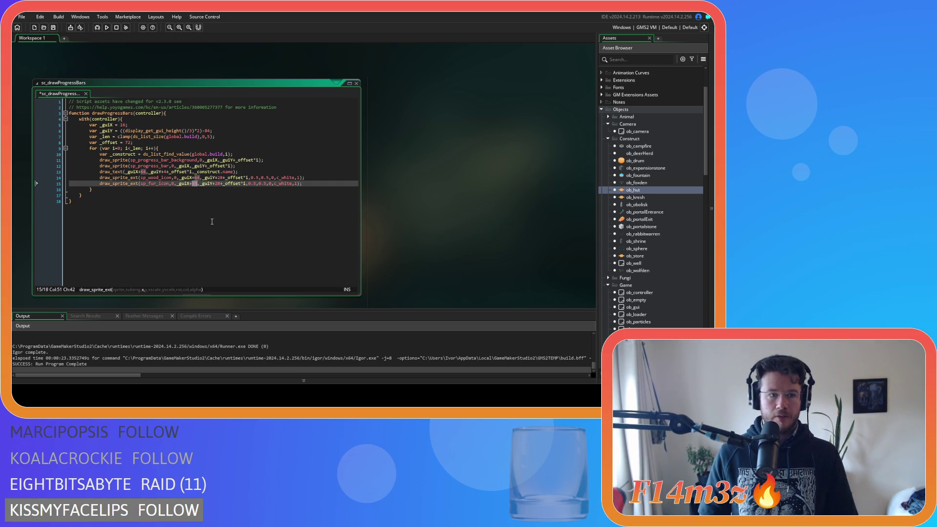
type("160")
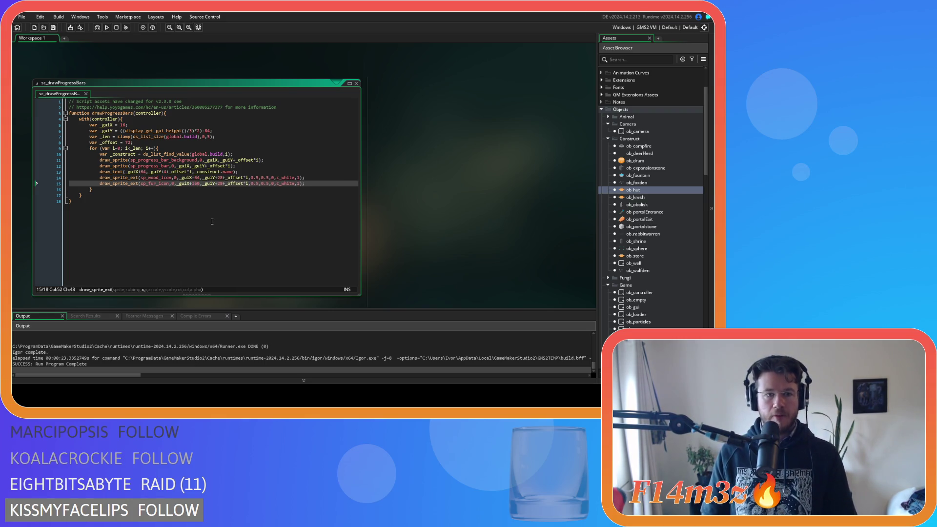
key("F5")
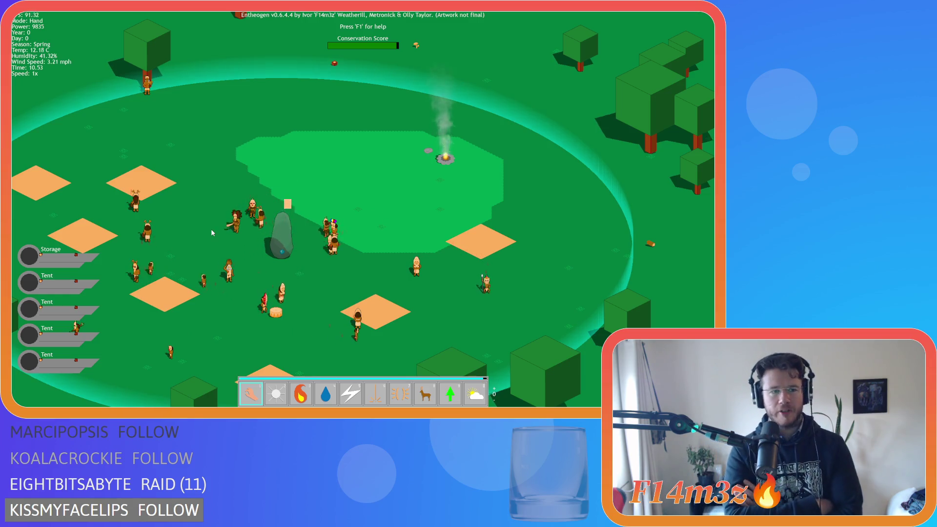
Quit the running Entheogen build after checking the HUD bars, back to the fur icon's scale value.
key("Escape")
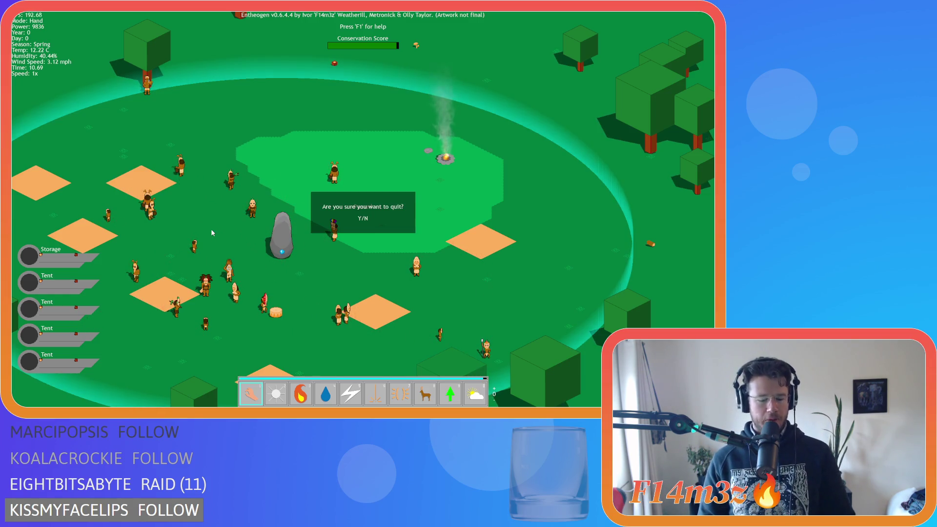
key("y")
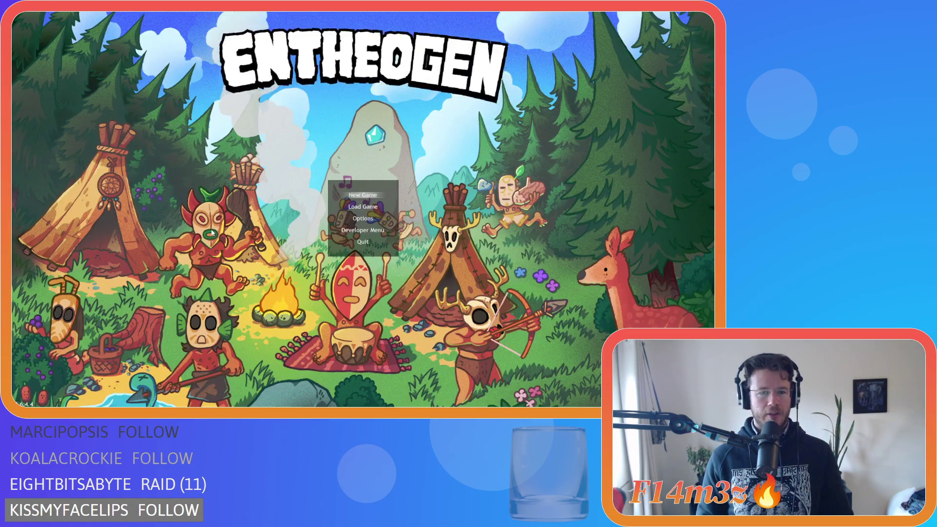
double_click(253, 184)
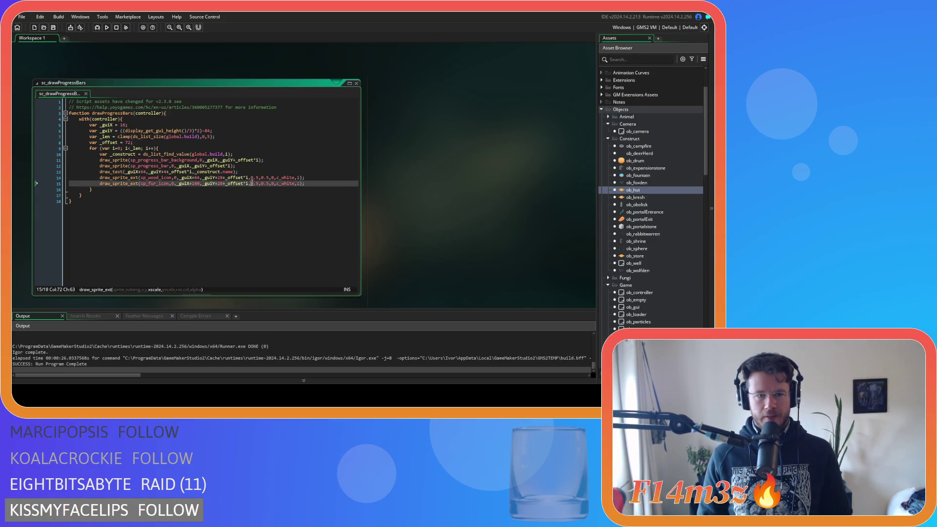
Change both the wood and fur icon scales from 0.5 to 1 and save the script.
type("1")
double_click(258, 184)
type("1")
double_click(252, 178)
type("1")
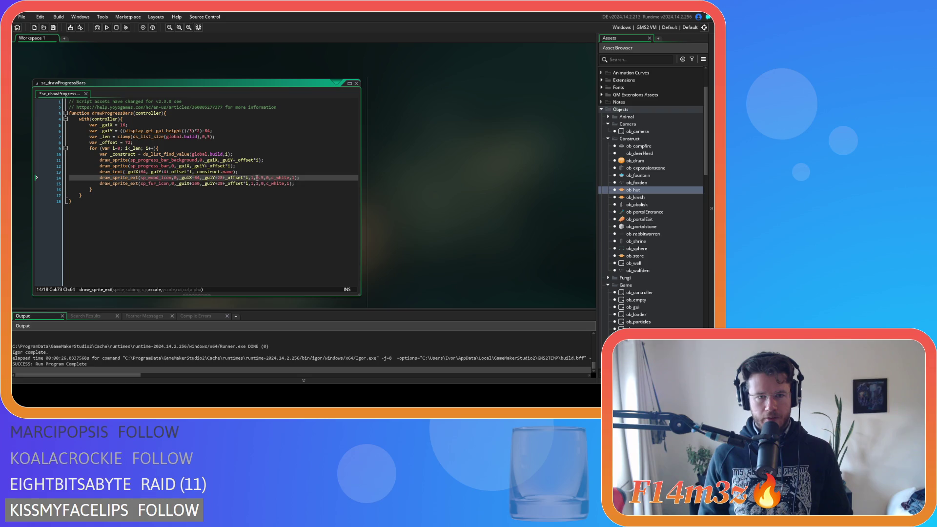
double_click(258, 177)
type("1")
left_click(243, 191)
key("ctrl+s")
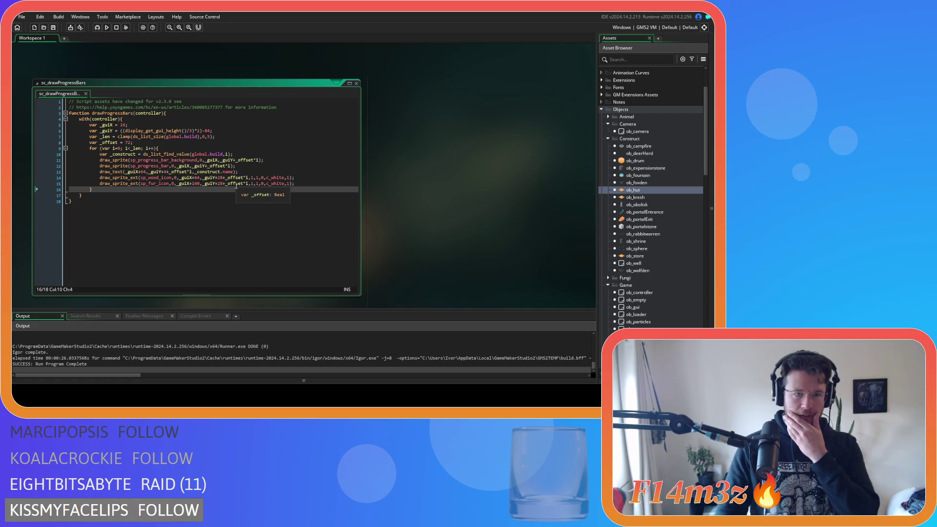
Scroll the Asset Browser down to the progress bar sprites.
left_click(220, 178)
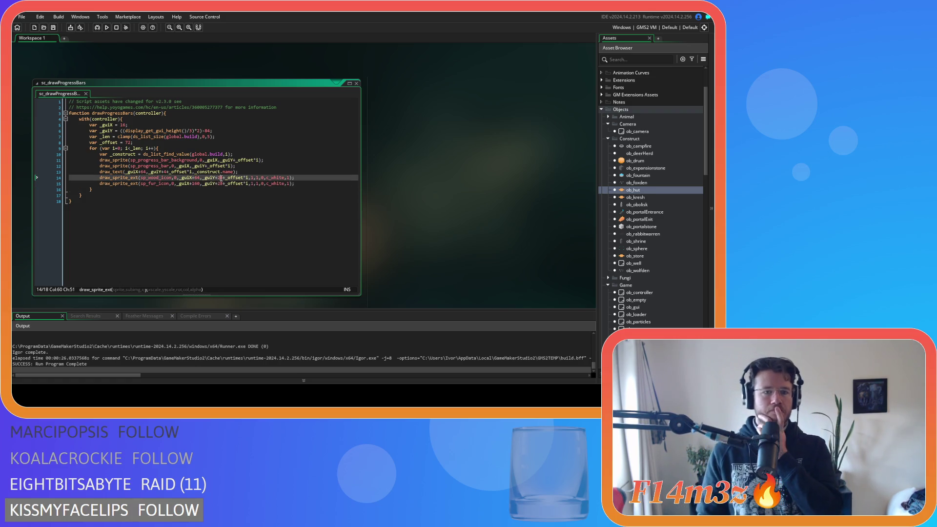
scroll(653, 239, "down", 15)
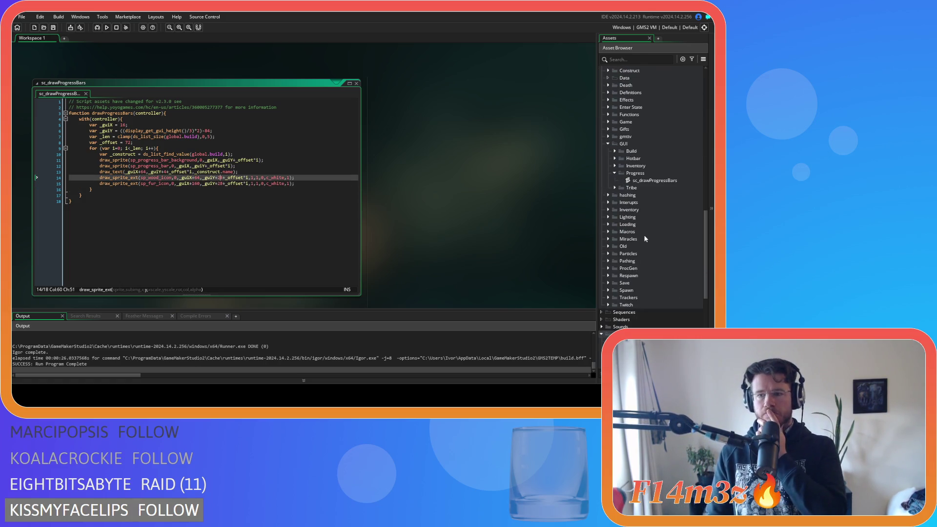
scroll(654, 240, "down", 4)
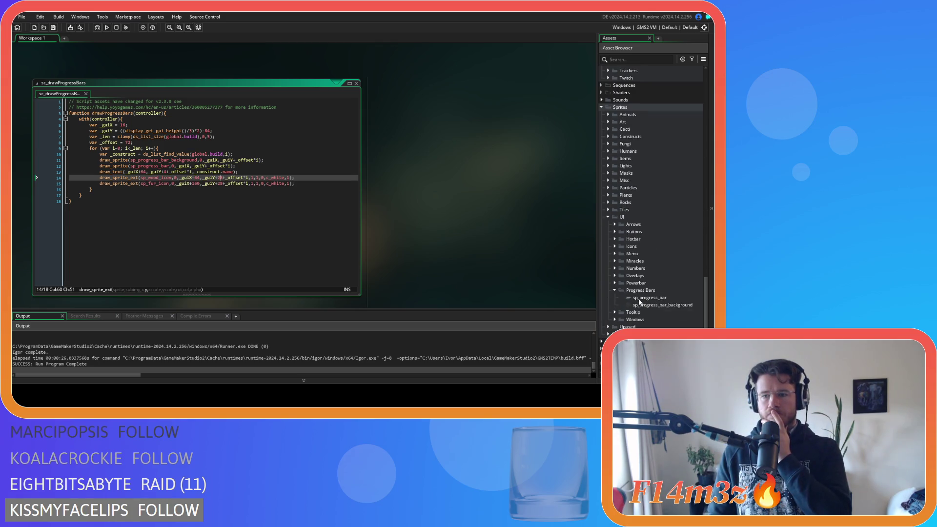
Inspect sp_progress_bar's image under the grid, then close the image and sprite editors.
double_click(649, 298)
left_click(97, 103)
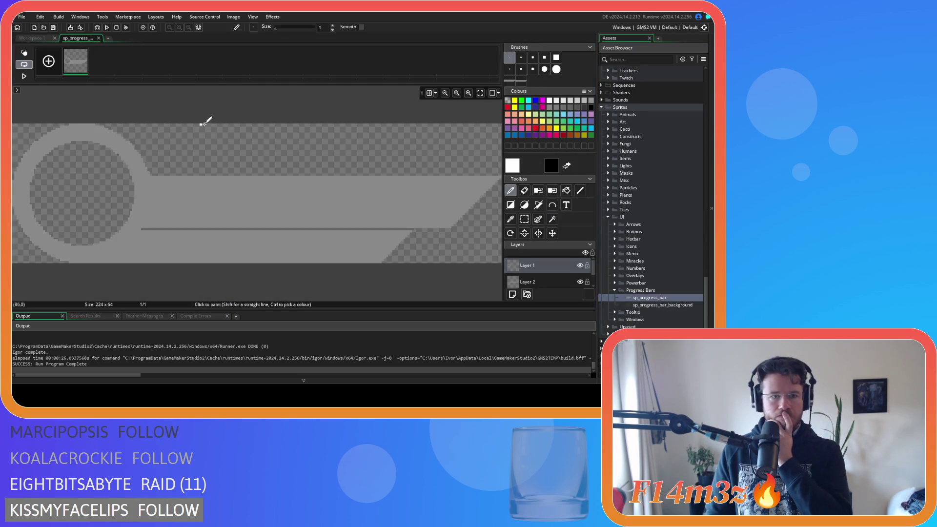
left_click(429, 92)
left_click(435, 94)
left_click(435, 94)
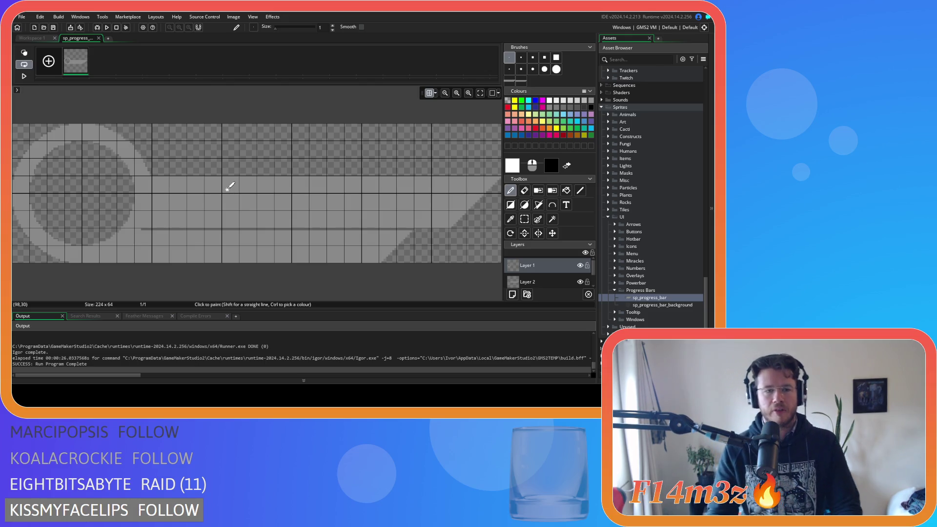
left_click(98, 38)
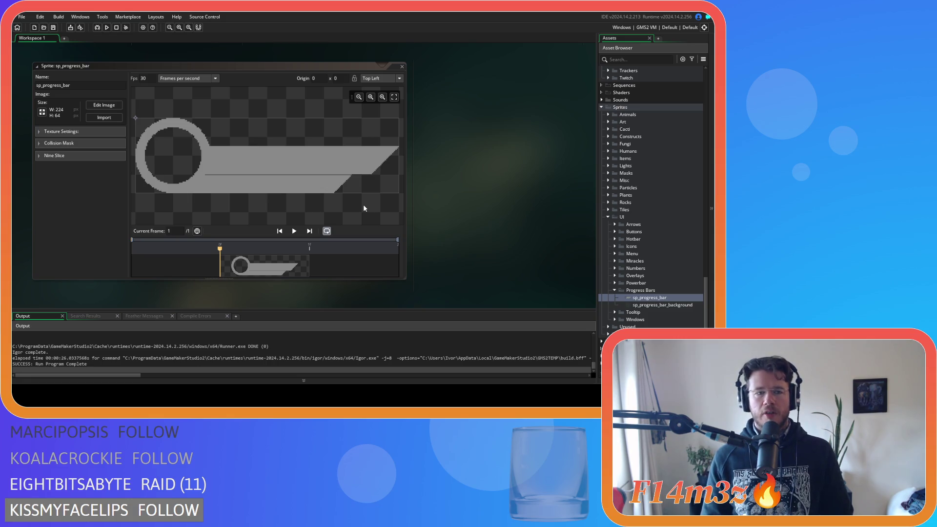
left_click(402, 66)
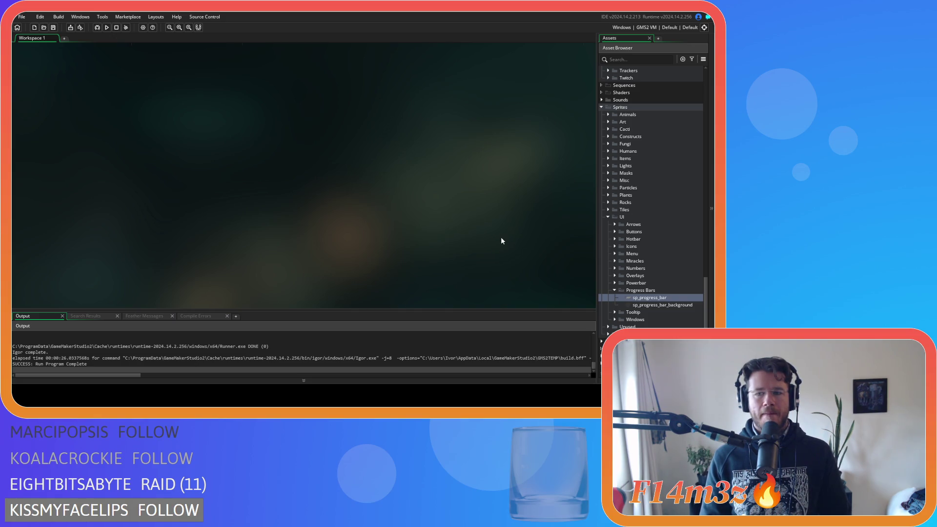
Rebuild and run the game to view the full-size wood and fur icons.
scroll(658, 215, "up", 10)
scroll(397, 235, "up", 10)
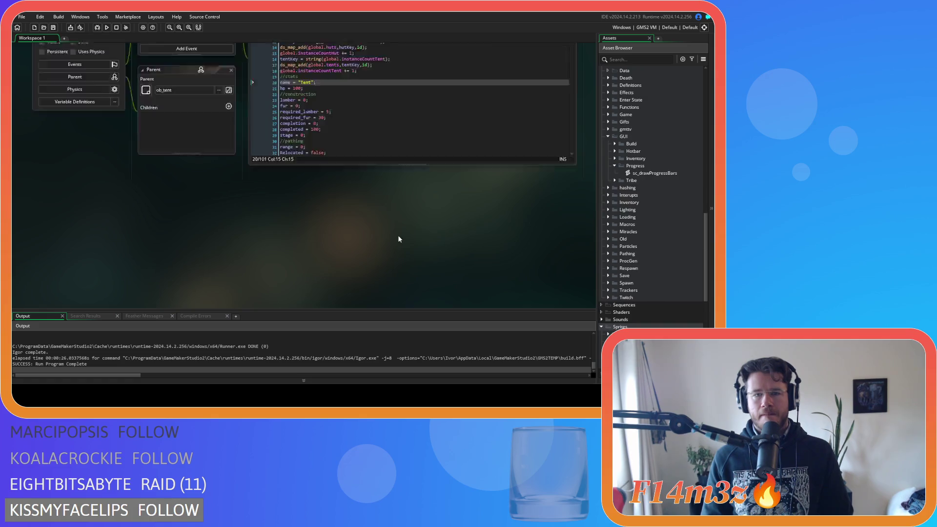
scroll(191, 226, "down", 5)
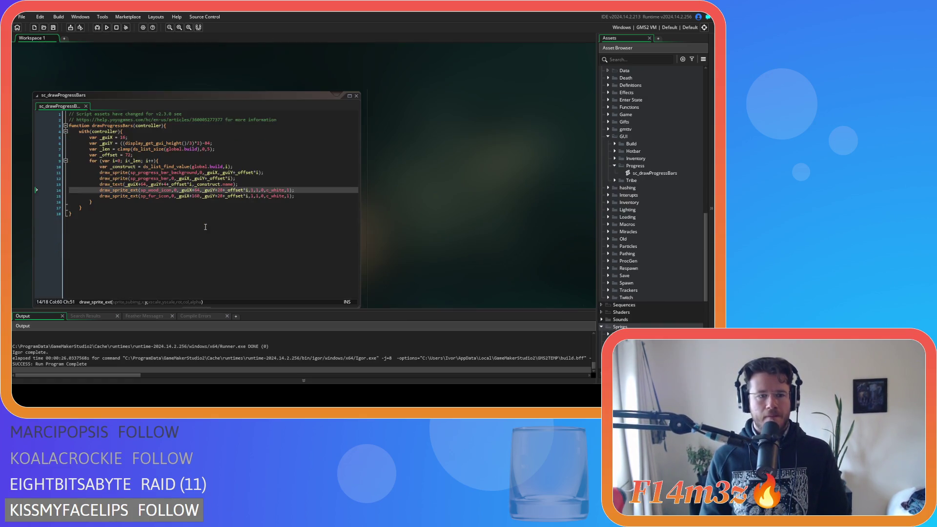
scroll(437, 226, "down", 1)
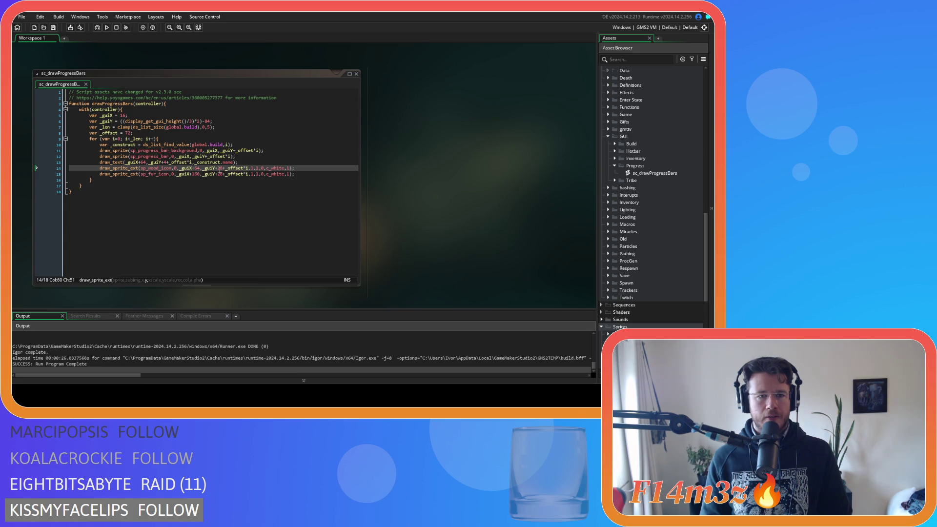
left_click(220, 168)
key("F5")
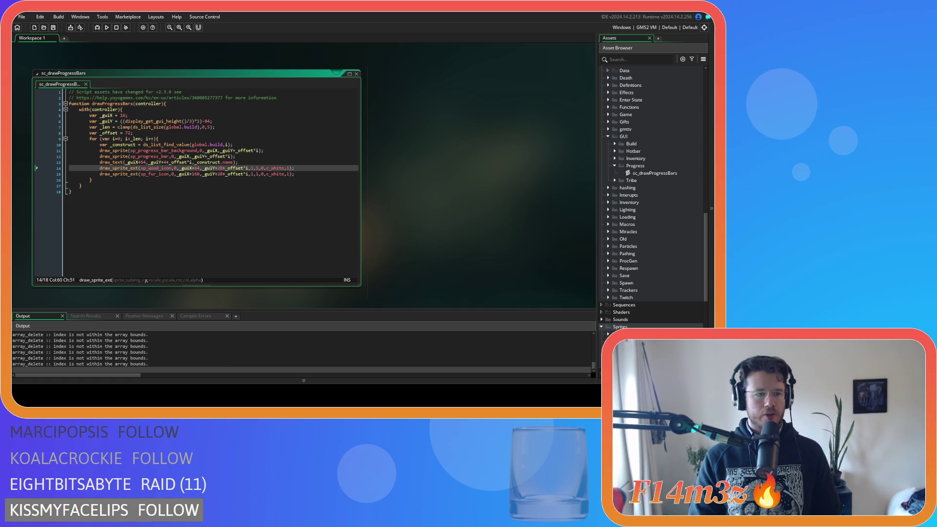
key("alt+Tab")
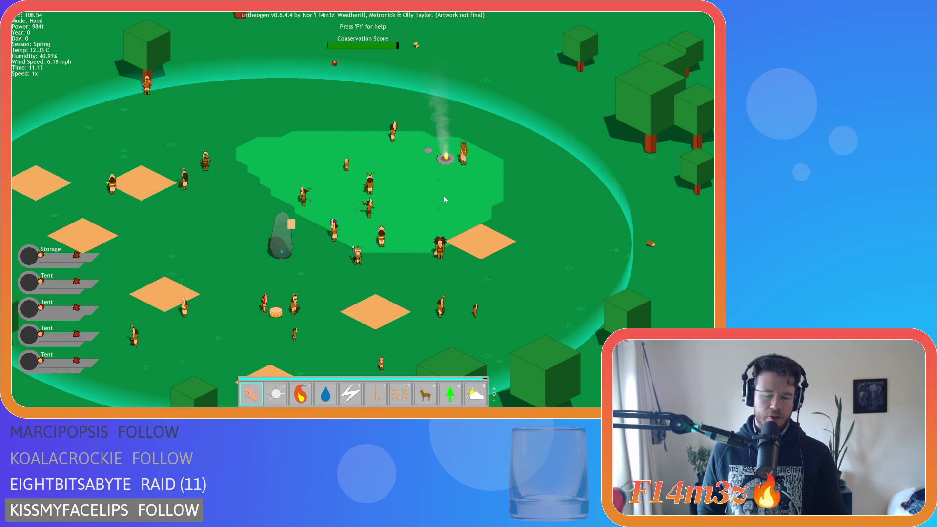
key("Escape")
key("Return")
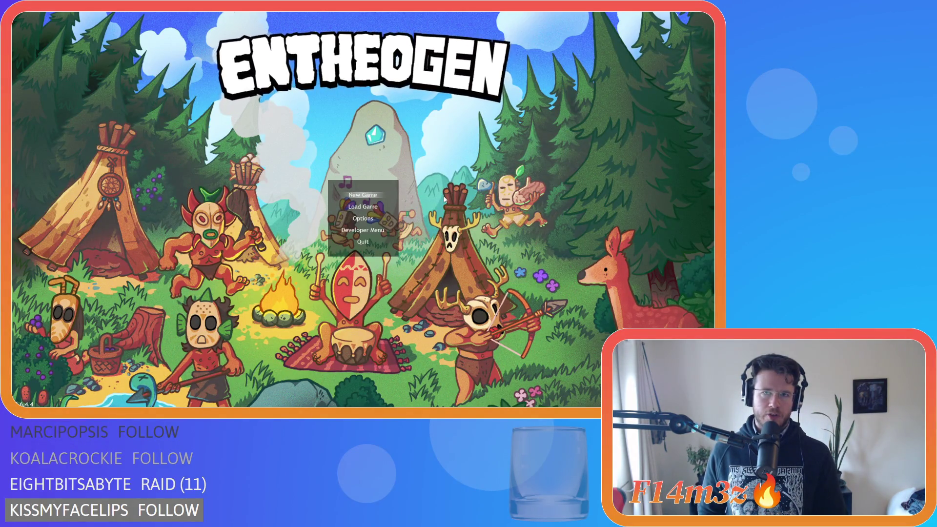
key("alt+F4")
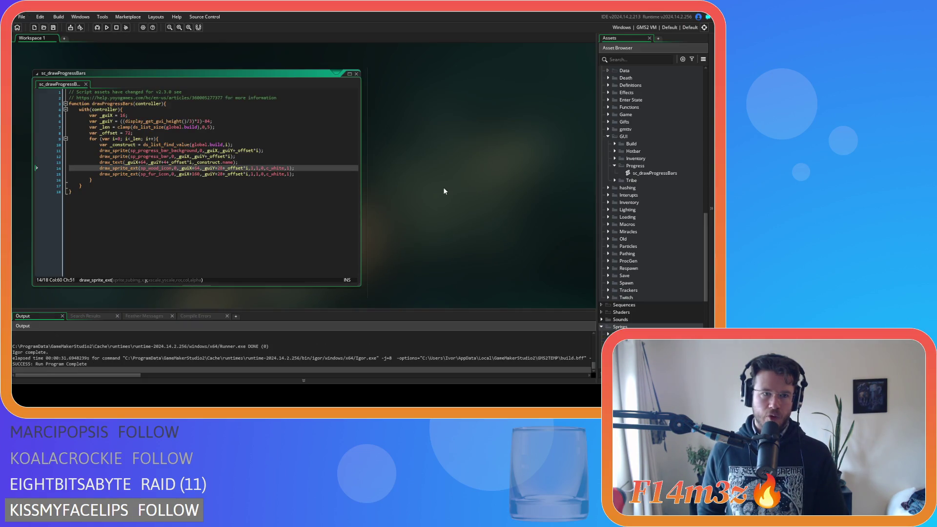
Match the icons' _guiY offsets, set the fur icon to _guiX+128, save, and rerun the game.
type("8")
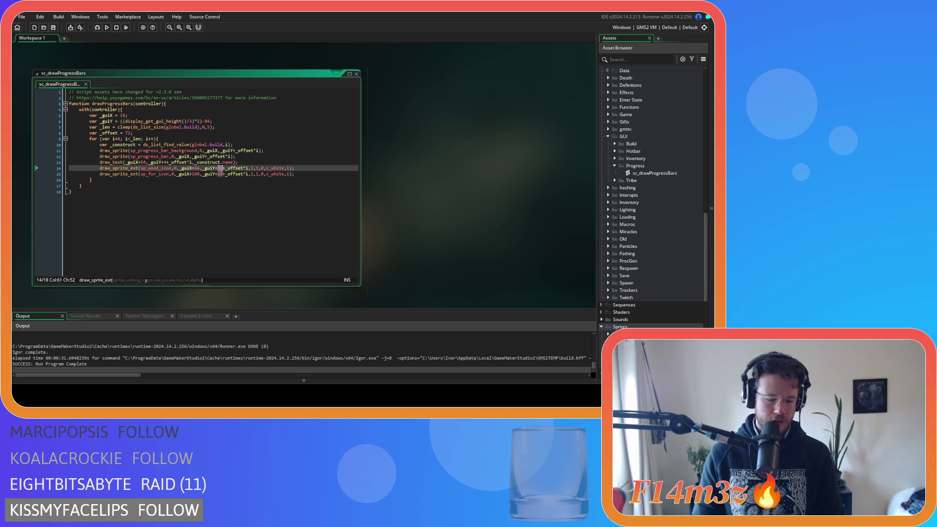
type("40")
double_click(220, 174)
key("Delete")
key("Delete")
type("28")
left_click(300, 180)
key("ctrl+s")
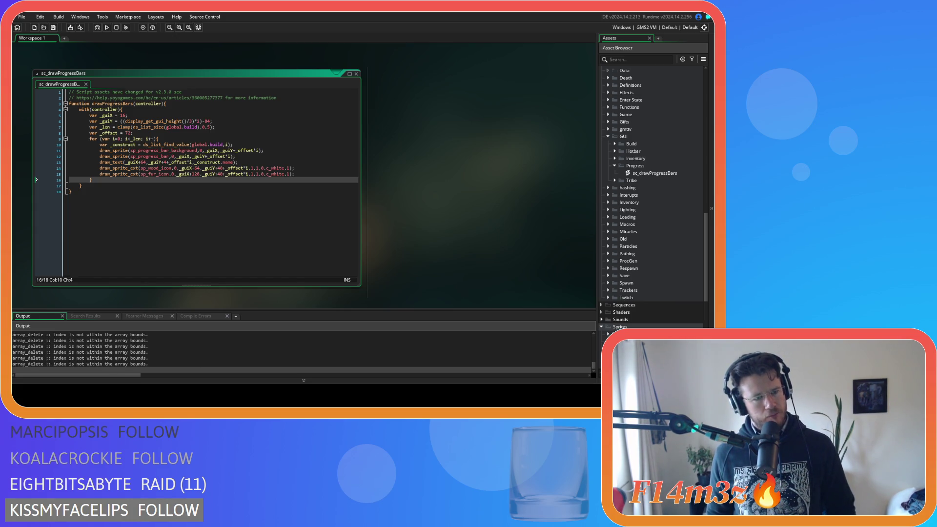
key("F5")
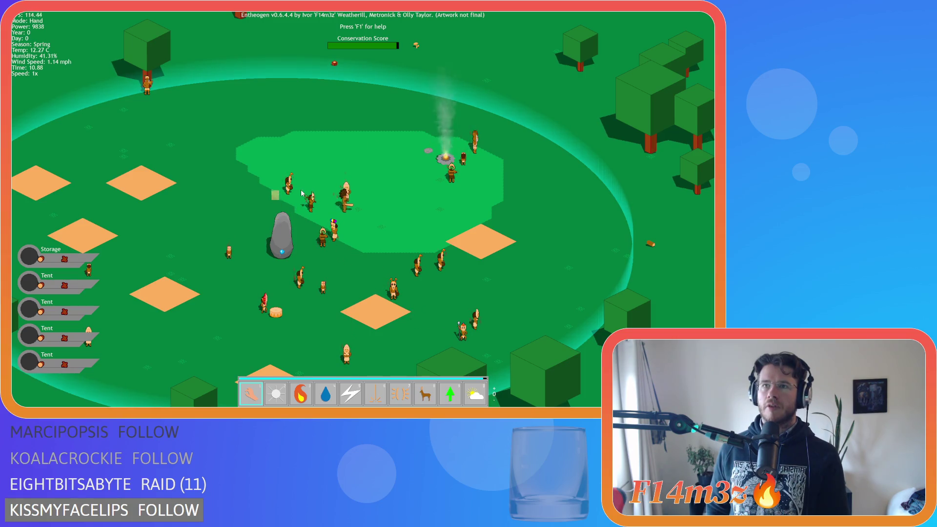
key("Escape")
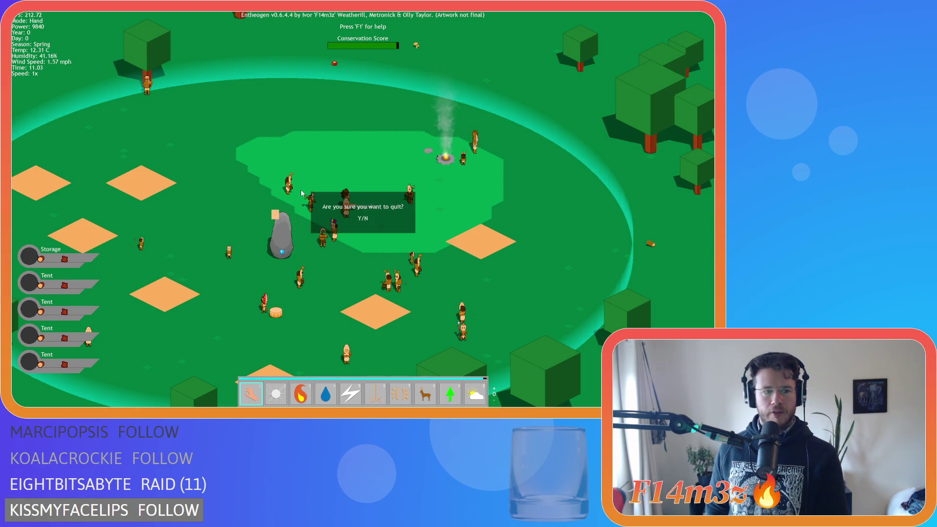
key("Return")
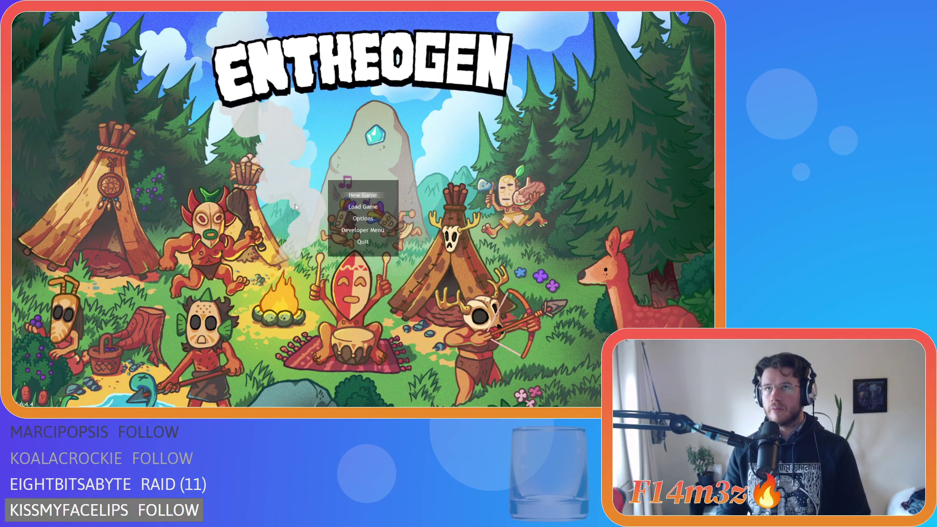
key("alt+F4")
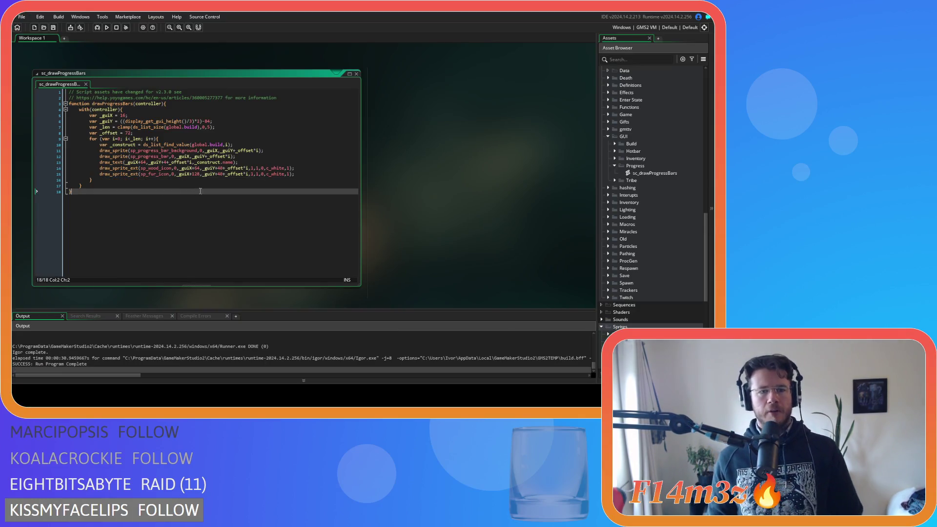
Raise both the wood and fur icons to _guiY+36.
double_click(219, 168)
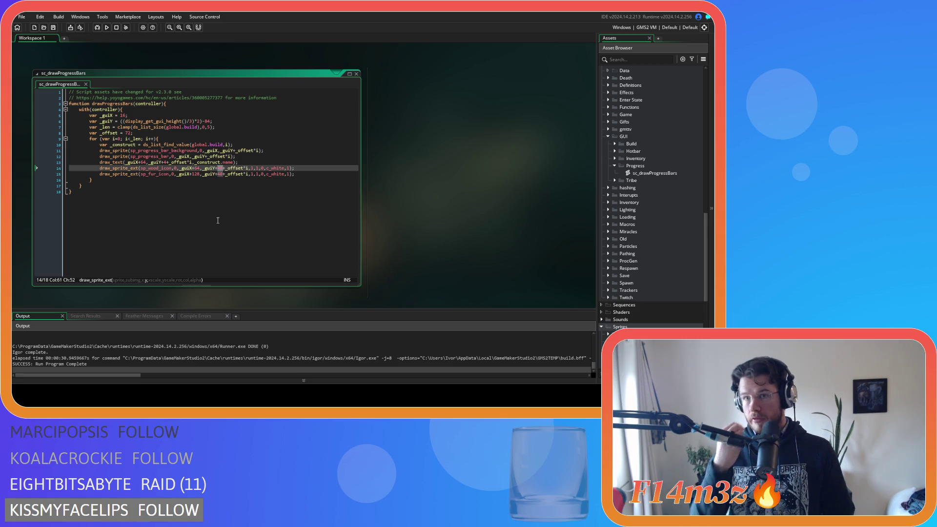
type("36")
double_click(225, 173)
type("36")
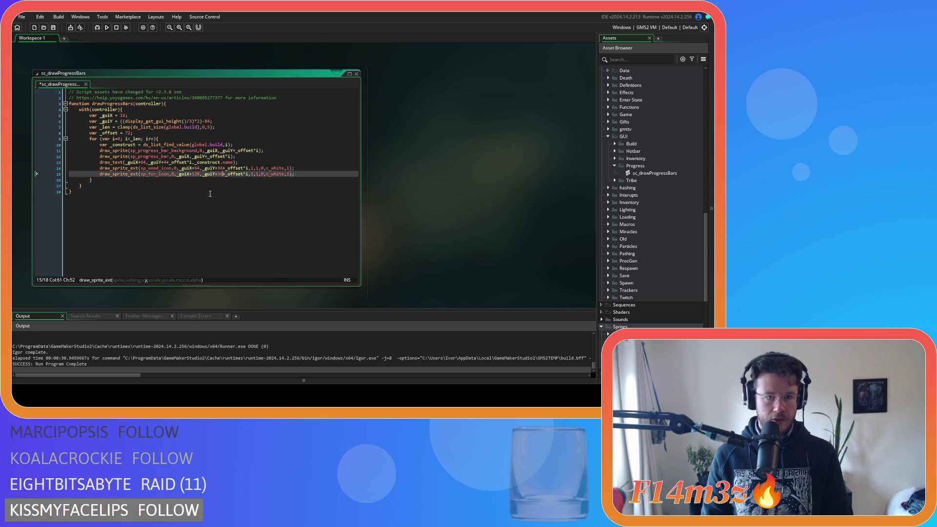
Move the wood icon to _guiX+52 and the fur icon to _guiX+136, save, and run.
left_click(196, 168)
double_click(196, 168)
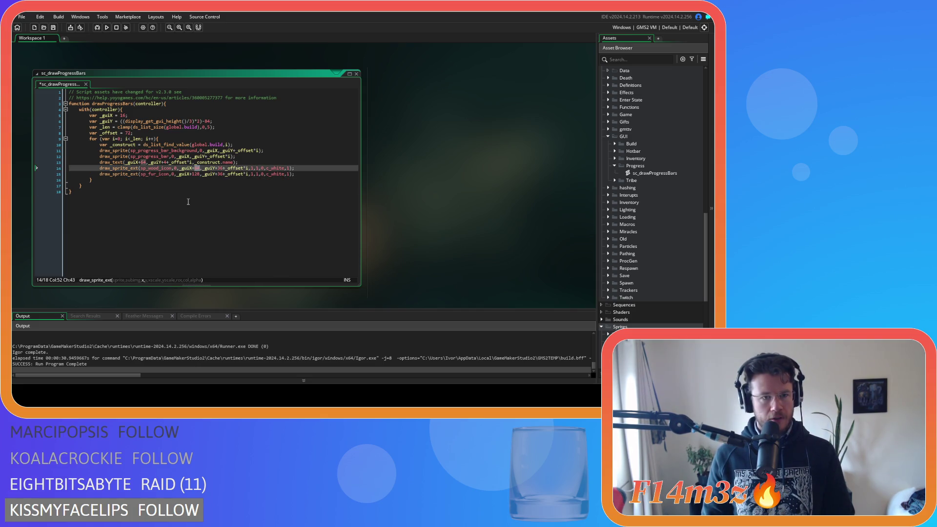
type("52")
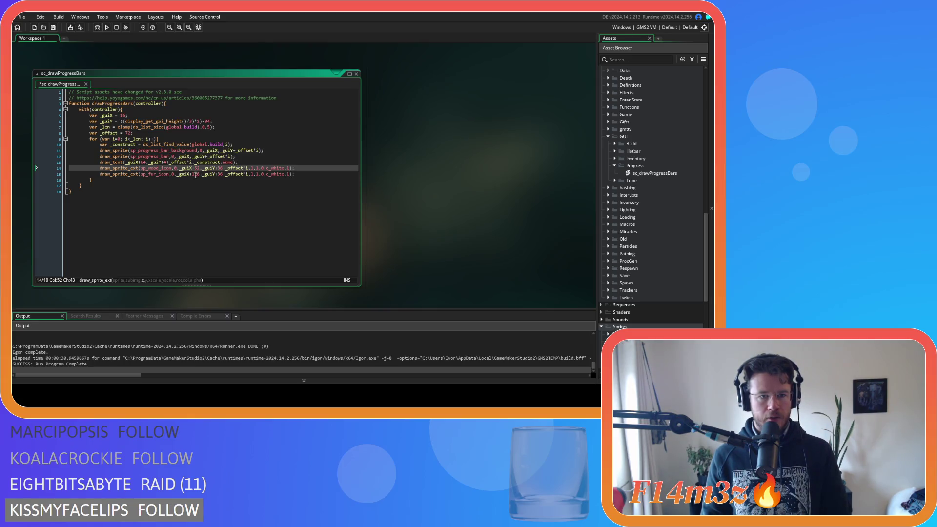
key("ctrl+z")
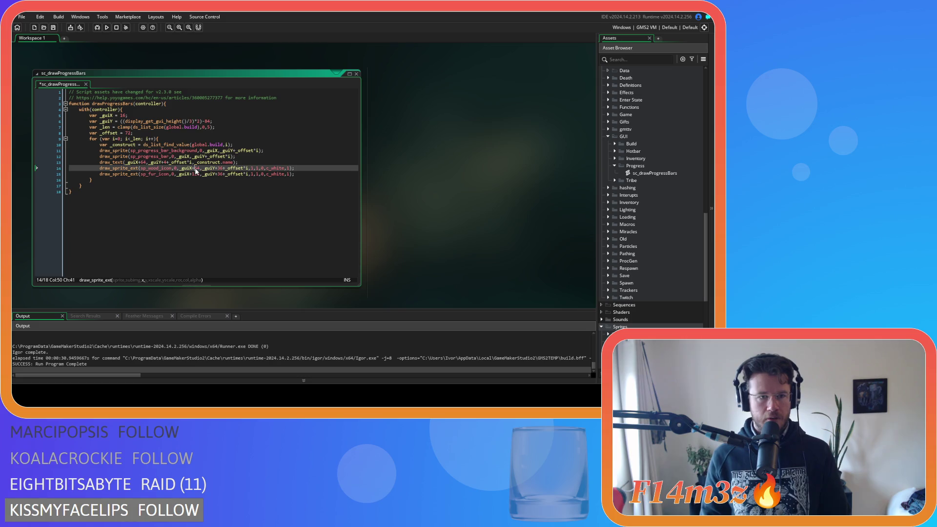
type("52")
double_click(195, 173)
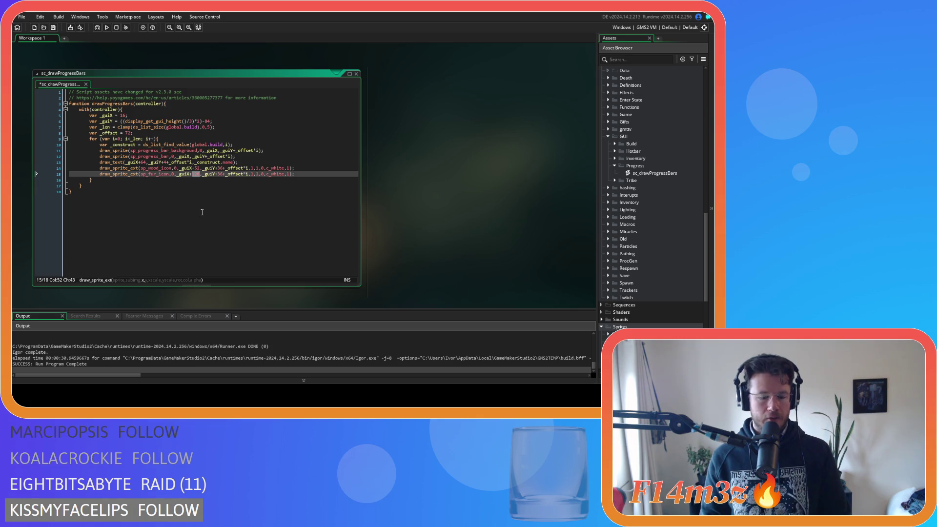
type("136")
key("ctrl+s")
key("F5")
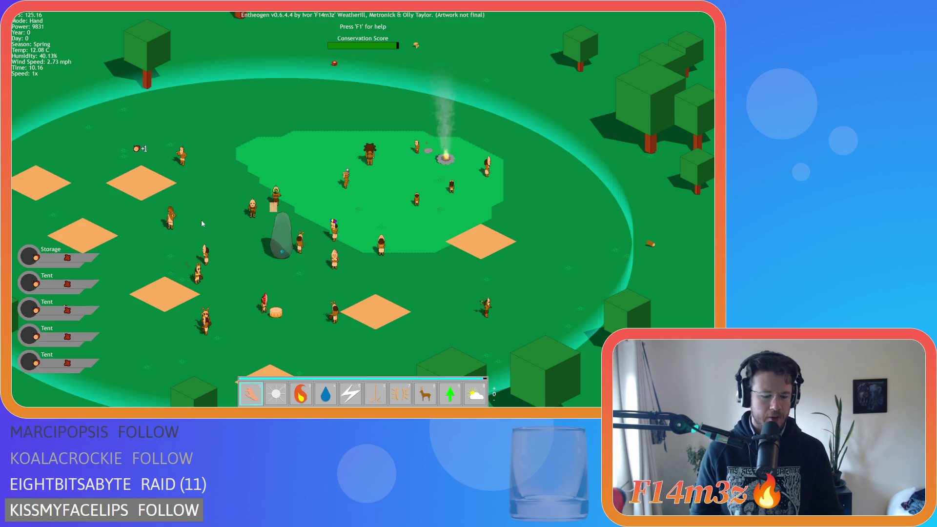
key("Escape")
key("y")
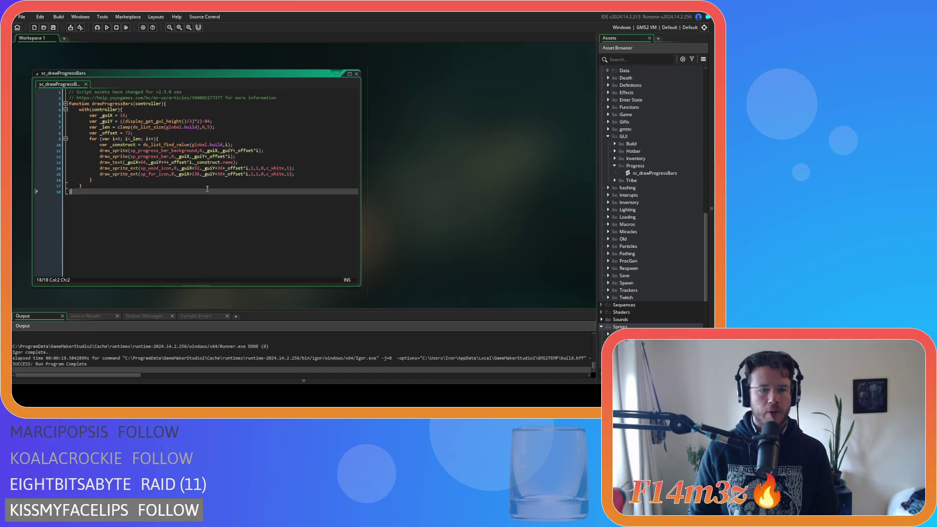
left_click(195, 178)
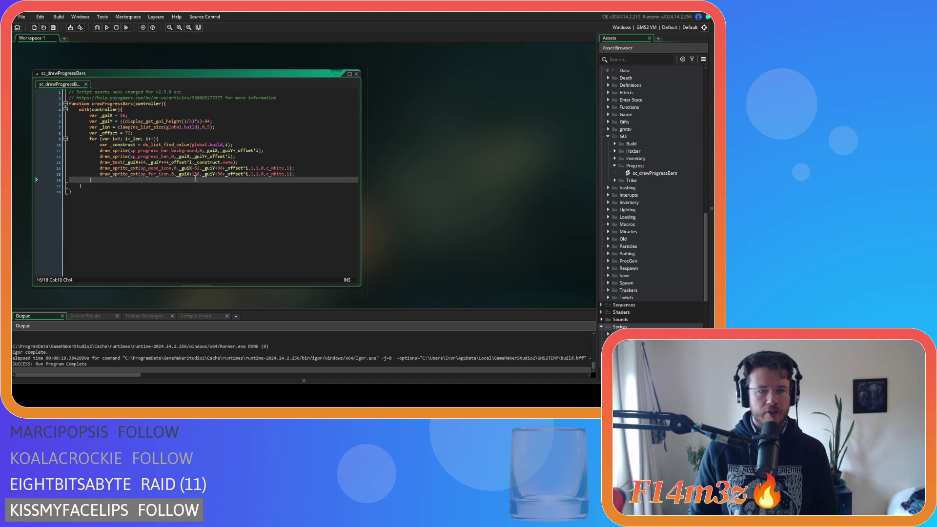
Set the wood icon to _guiX+72 and the fur icon to _guiX+136, then run a test build.
key("ctrl+z")
key("ctrl+z")
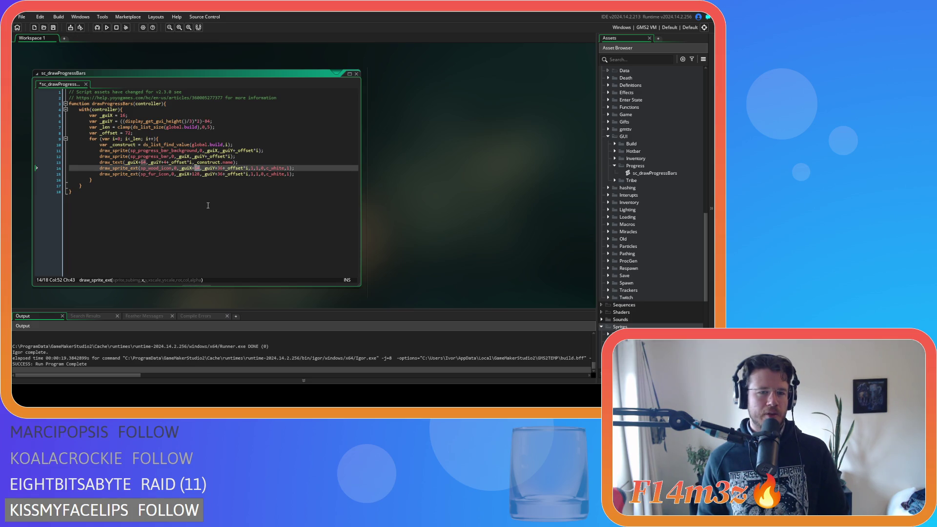
type("72")
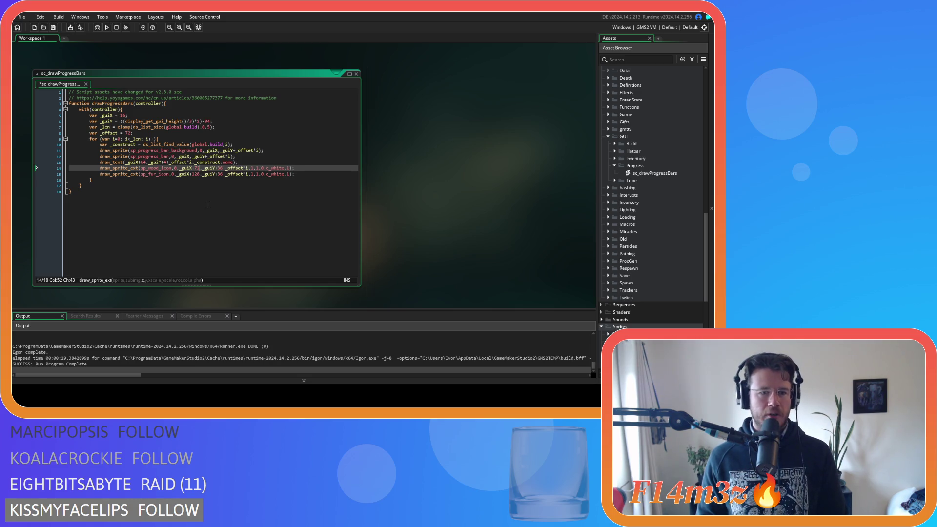
double_click(196, 175)
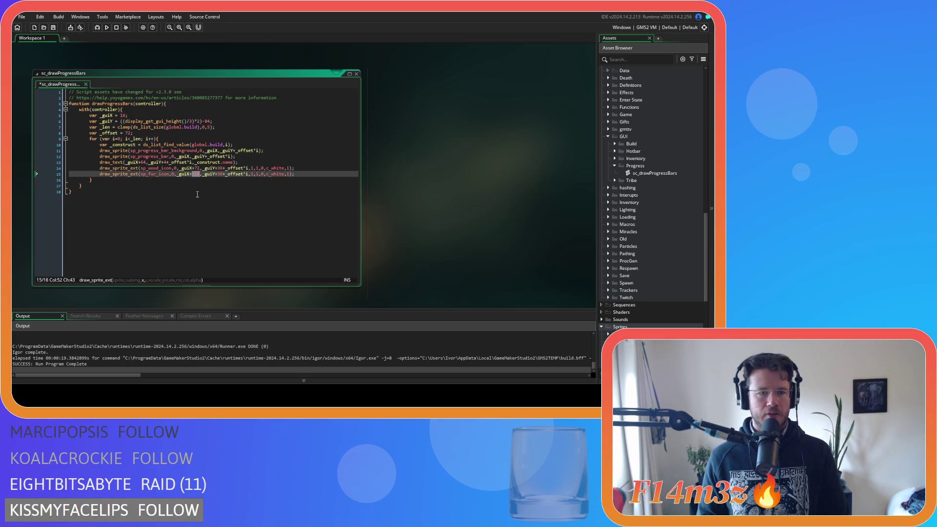
type("136")
key("F5")
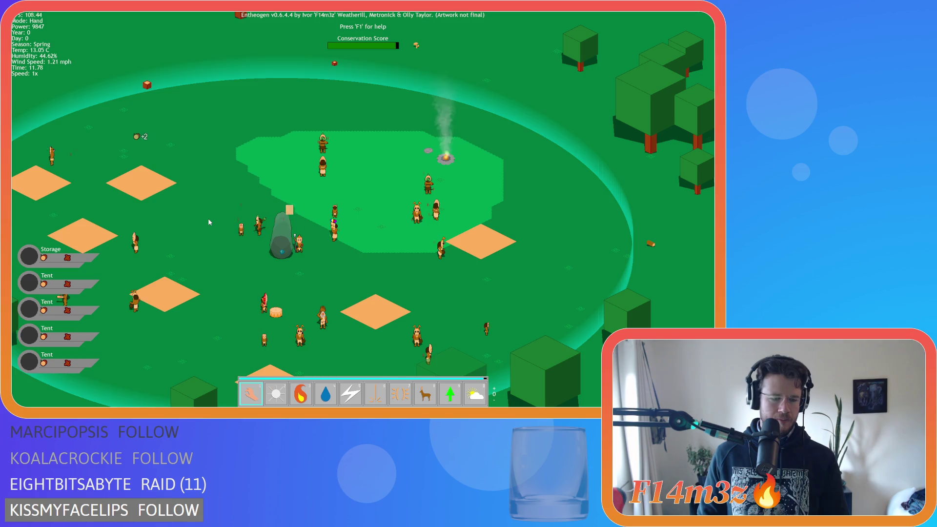
key("Escape")
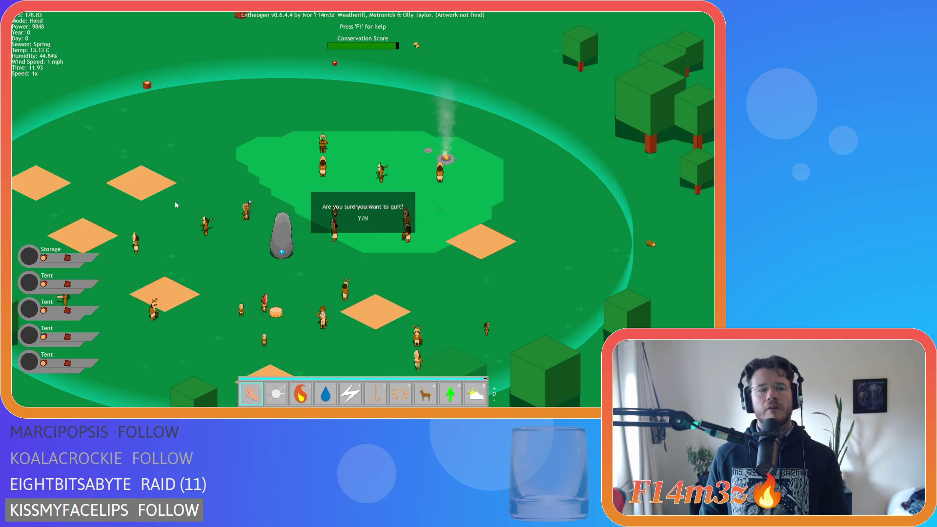
key("y")
Set the fur icon to _guiX+144, run the game to check spacing, then quit it.
double_click(195, 174)
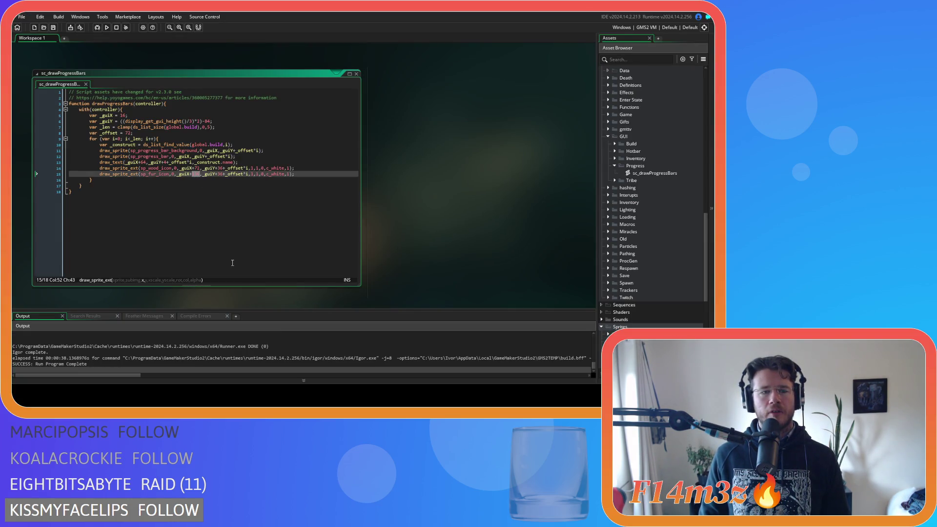
type("144")
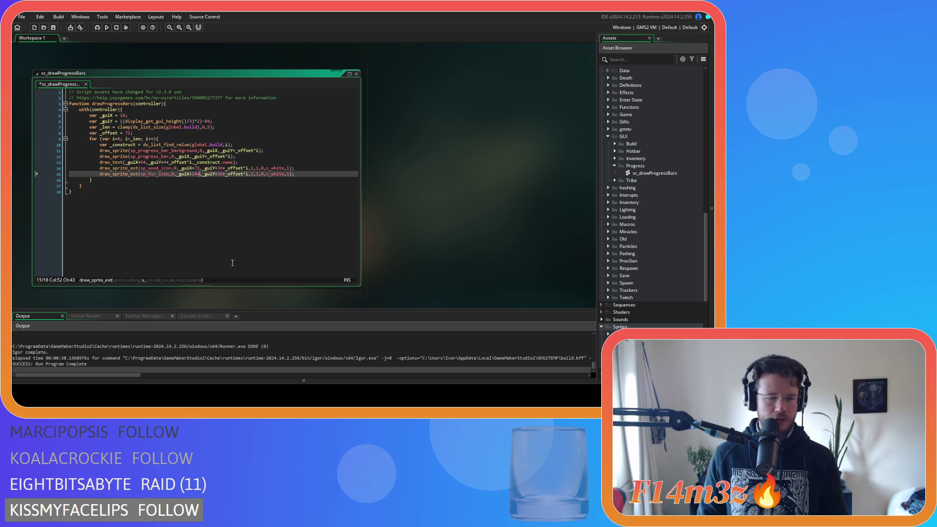
key("F5")
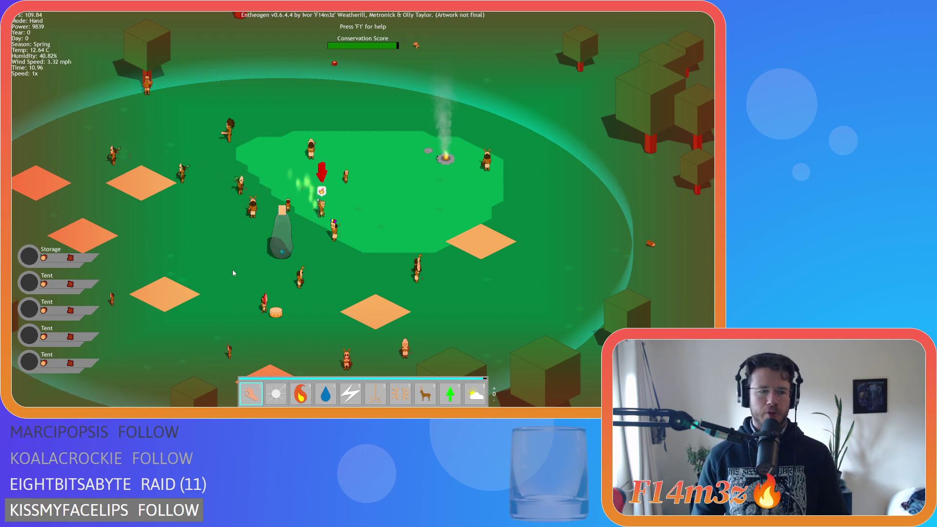
key("Escape")
key("y")
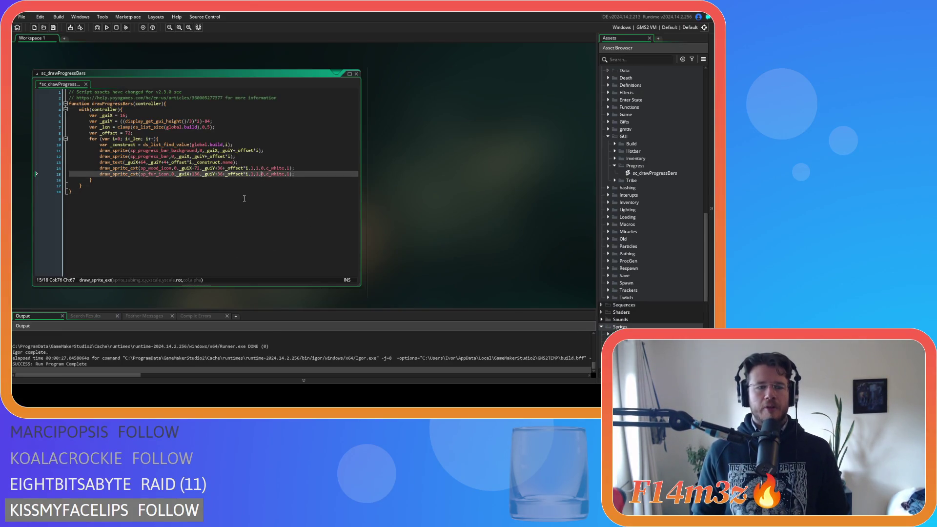
Add a copy of the construct-name draw_text line below the fur icon line.
key("ctrl+s")
left_click(307, 175)
key("Return")
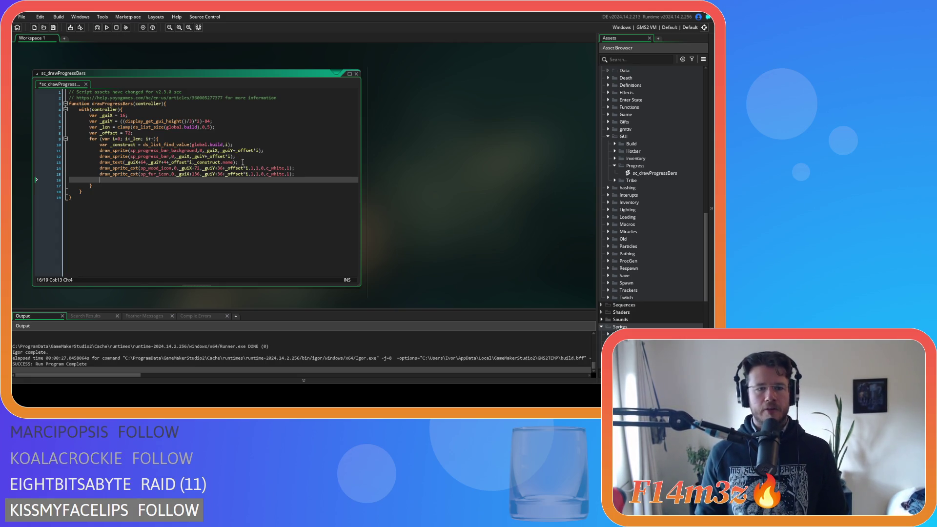
left_click(95, 163)
left_click(123, 180)
key("ctrl+v")
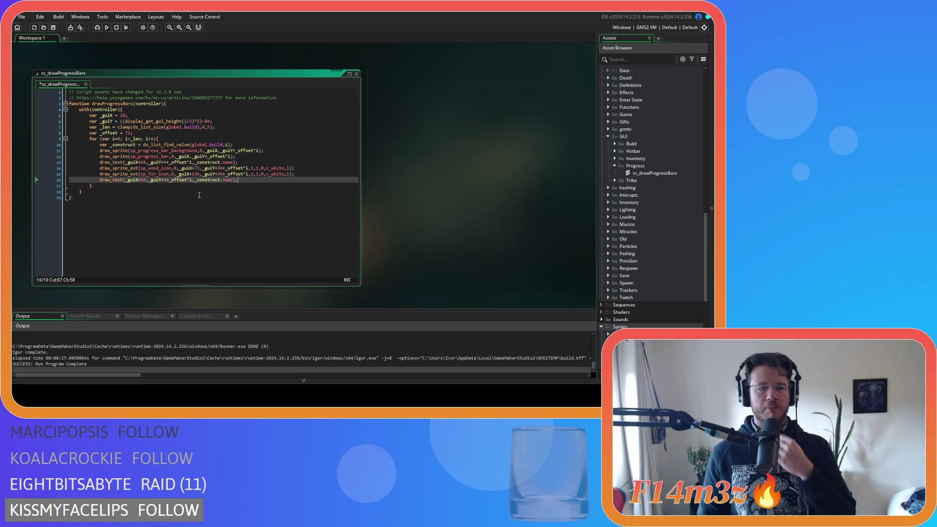
left_click(141, 180)
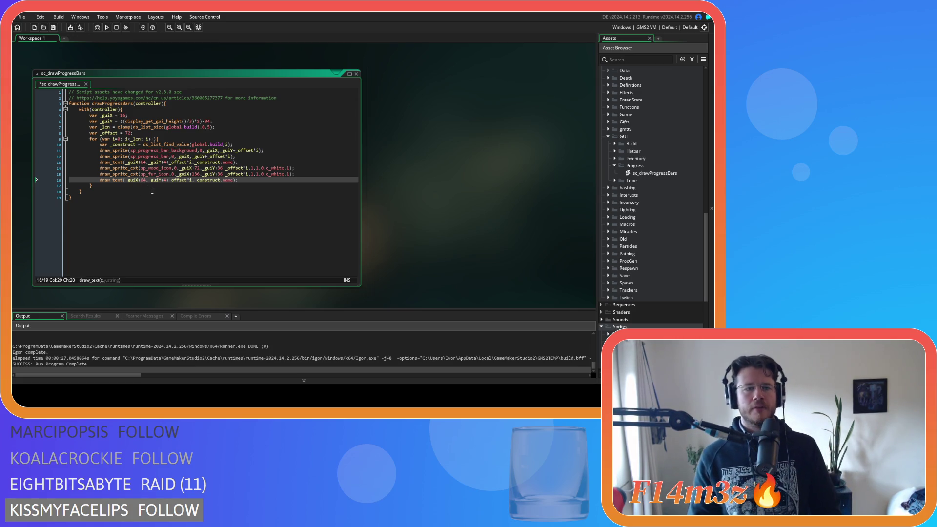
Insert draw_set_font(f_hud_bold); after the progress bar line, before the name text.
left_click(249, 157)
key("Return")
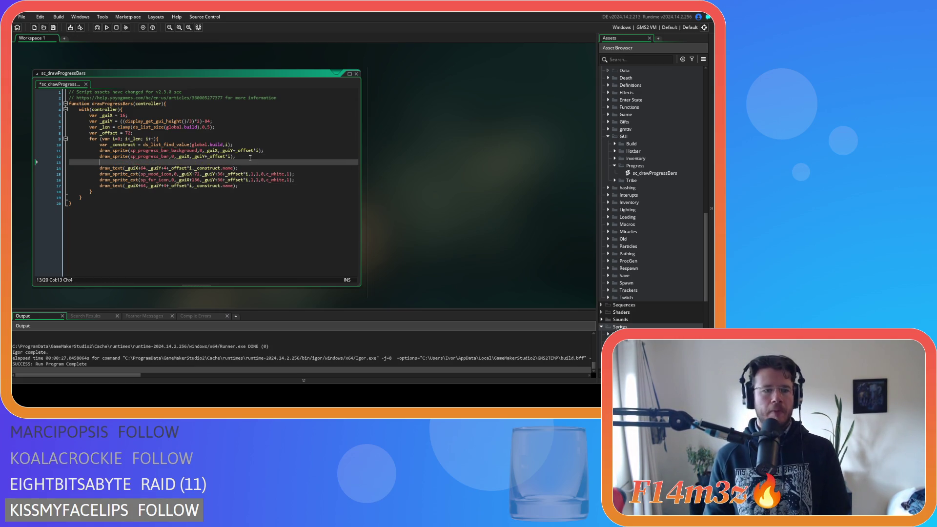
type("draw_set")
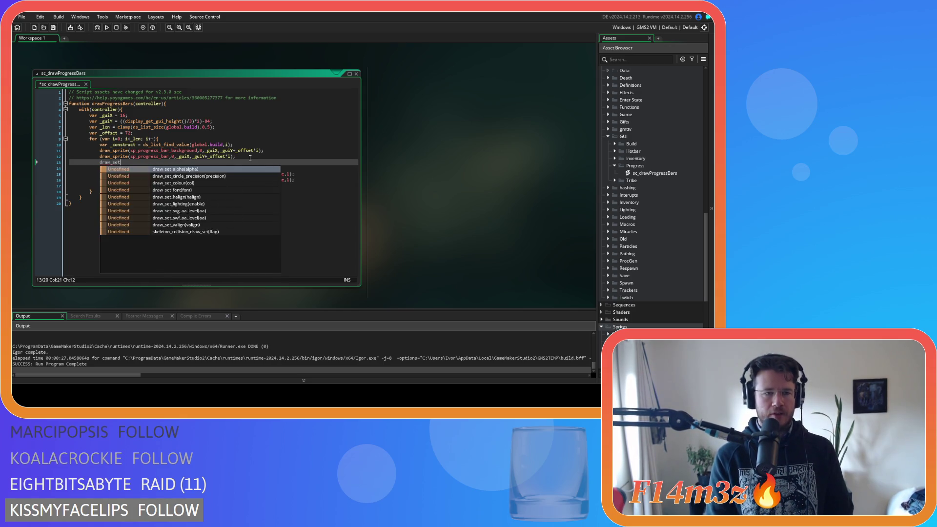
key("Down")
key("Down")
key("Down")
key("Return")
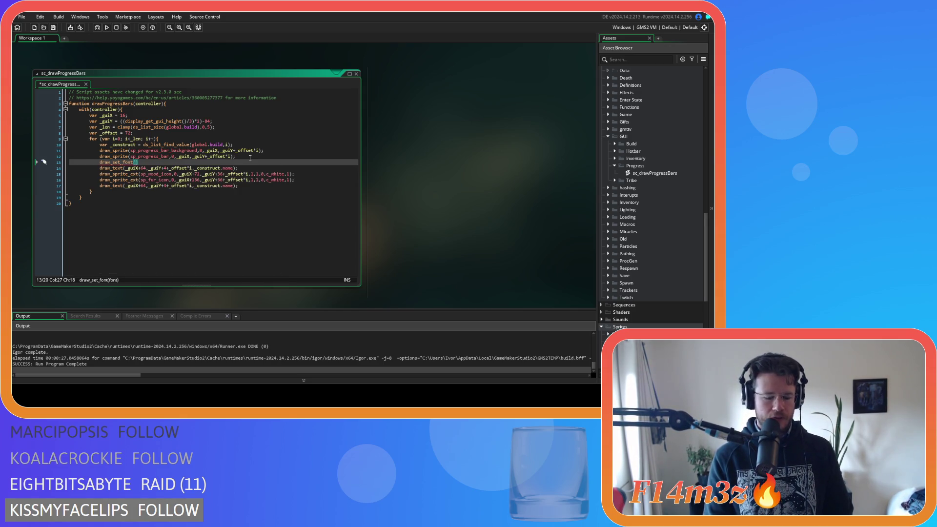
type("f_hu")
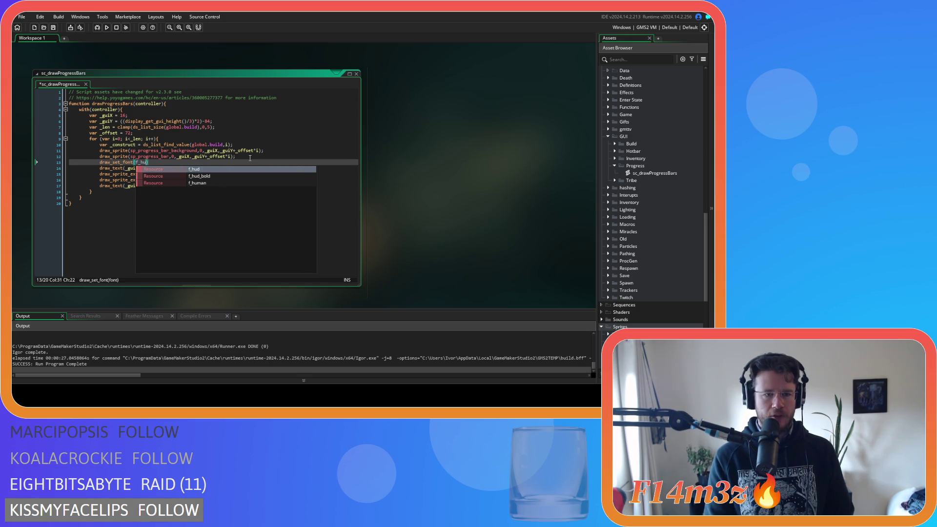
key("Down")
key("Return")
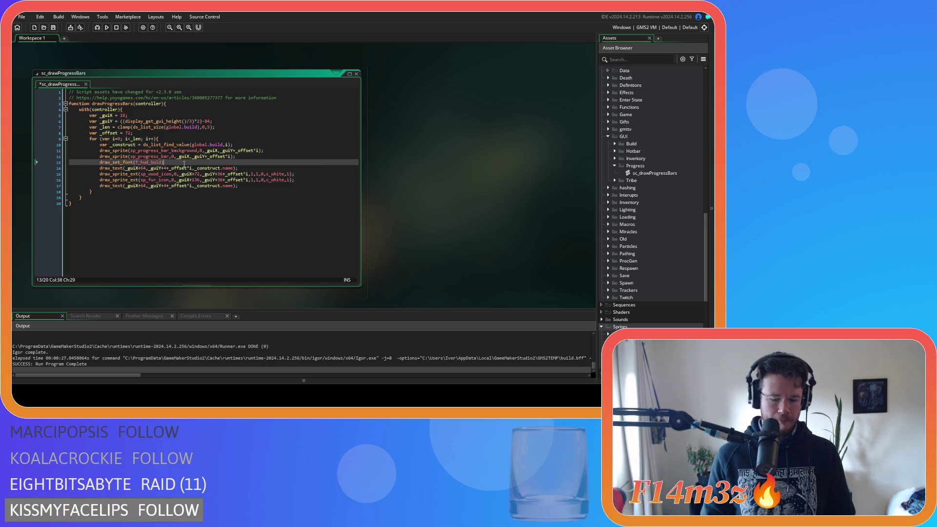
Copy the font call below the name line, change it to f_hud, and save.
left_click_drag(166, 163, 96, 164)
key("ctrl+c")
left_click(254, 169)
key("Return")
key("ctrl+v")
left_click(149, 173)
left_click_drag(149, 174, 161, 174)
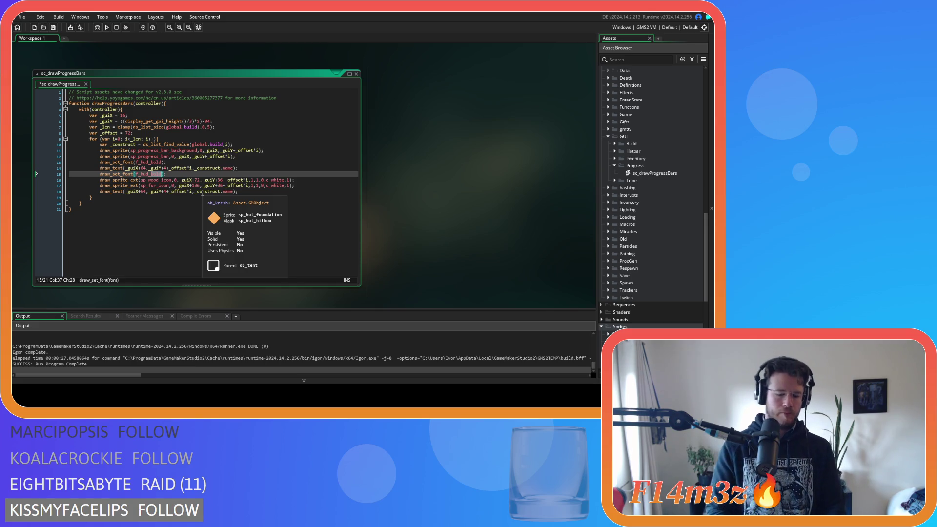
key("BackSpace")
key("ctrl+s")
left_click(229, 197)
Move the last text line to _guiX+72 and _guiY+20+_offset*i, and save.
left_click(260, 192)
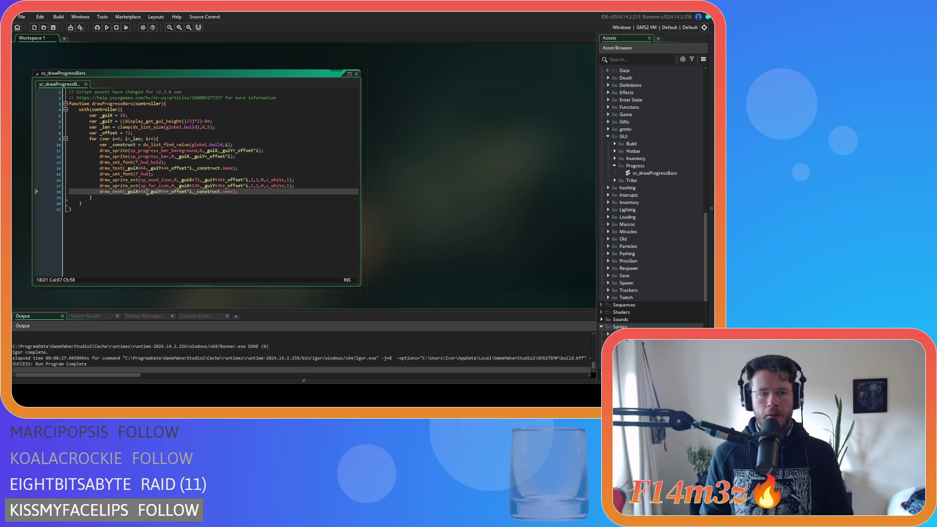
double_click(143, 191)
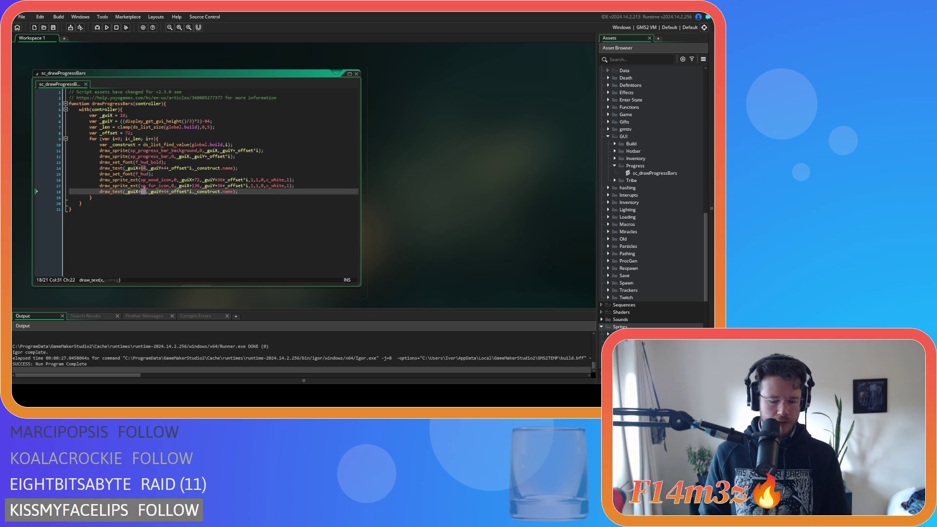
type("72")
left_click_drag(202, 179, 248, 182)
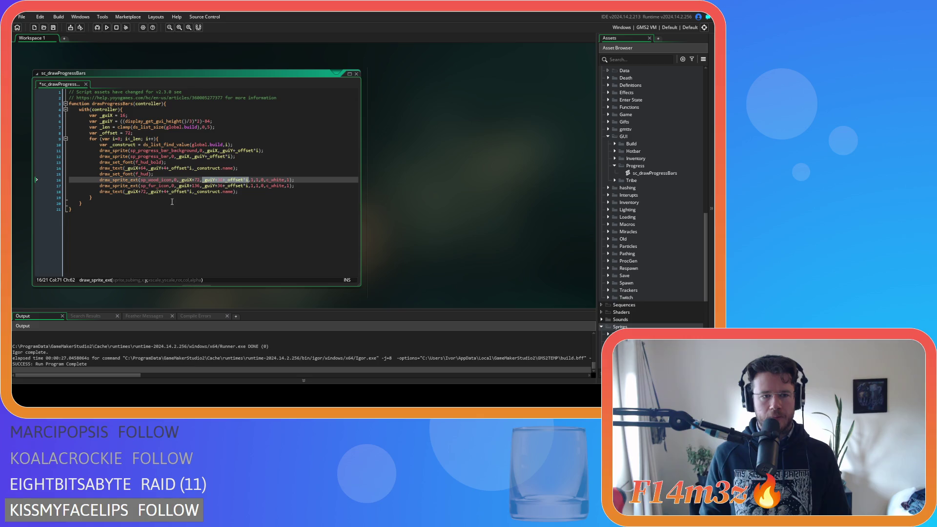
left_click_drag(170, 192, 192, 194)
key("ctrl+v")
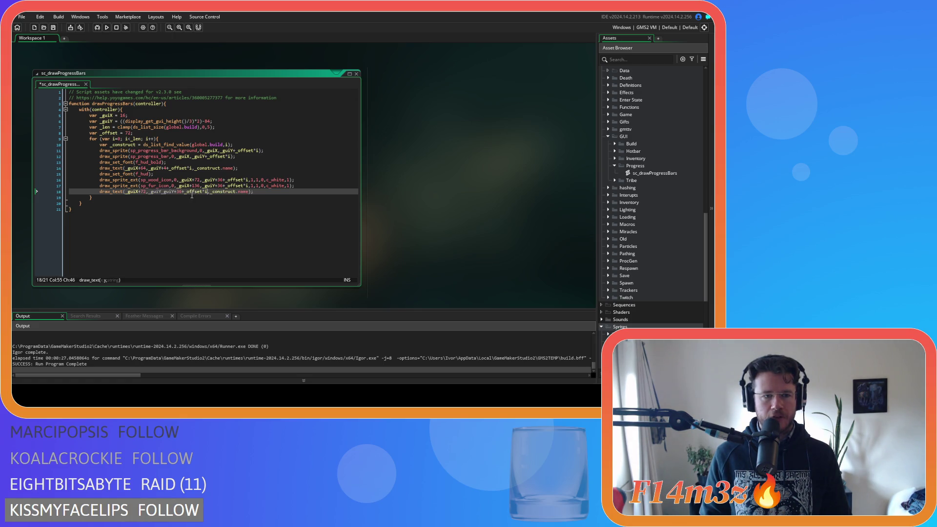
key("ctrl+z")
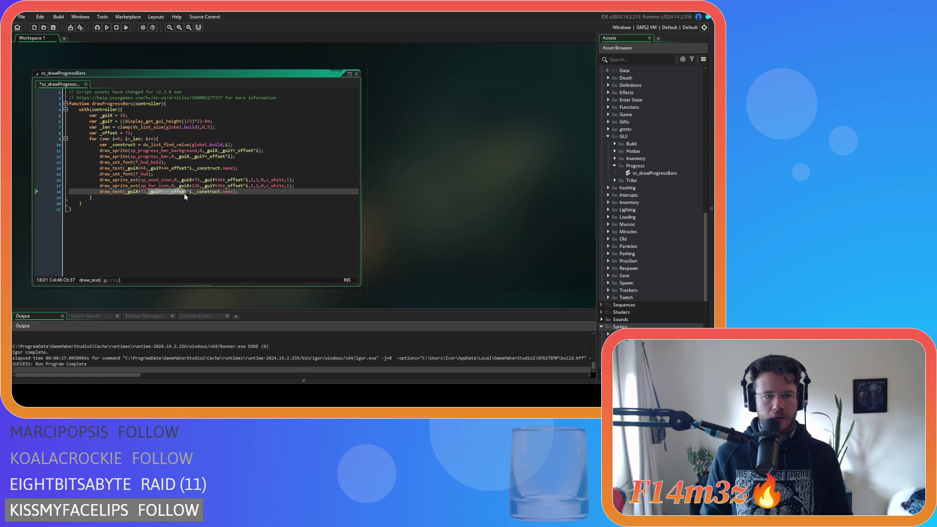
key("ctrl+v")
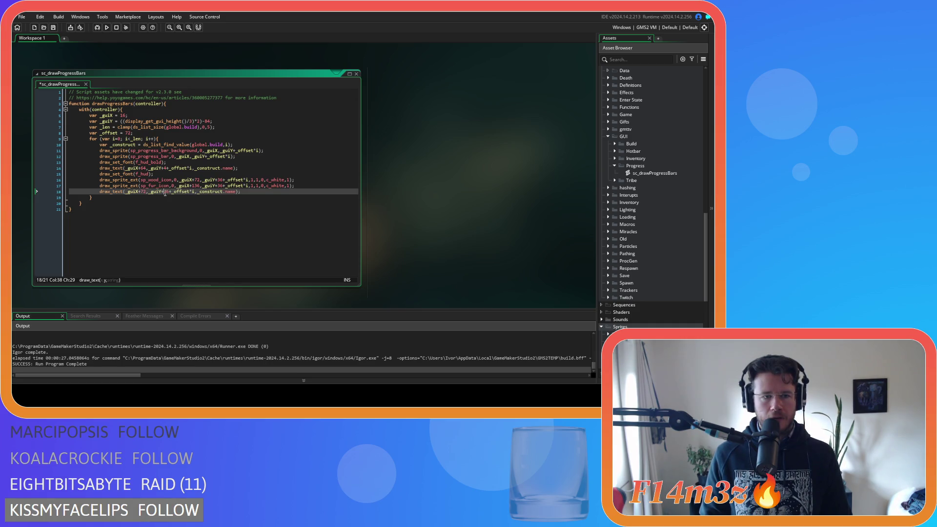
double_click(167, 191)
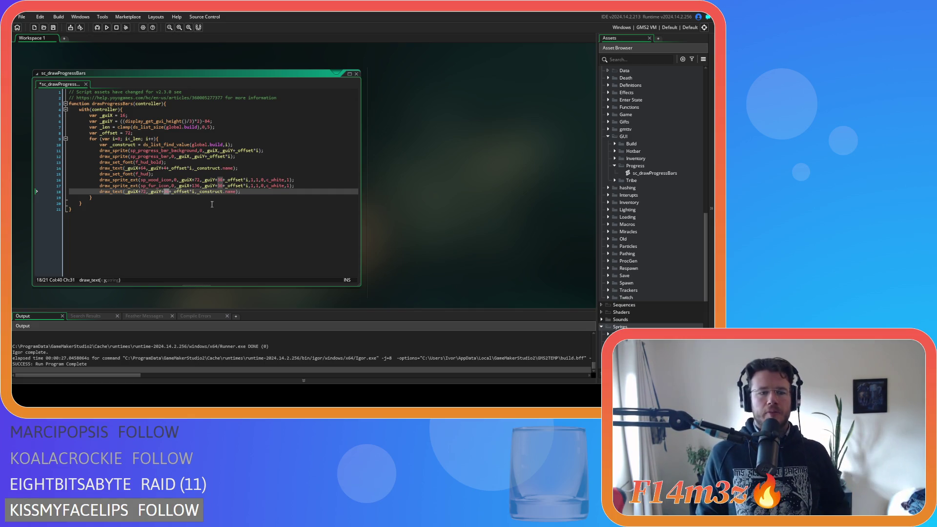
type("20")
key("ctrl+s")
Start replacing the text's name property with the lumber count expression.
left_click(267, 195)
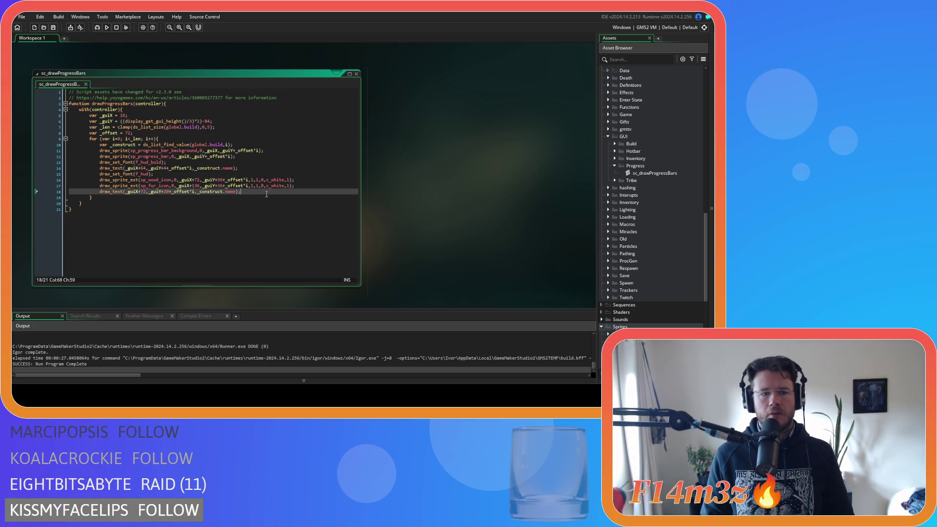
key("Left")
key("Left")
key("Left")
double_click(230, 191)
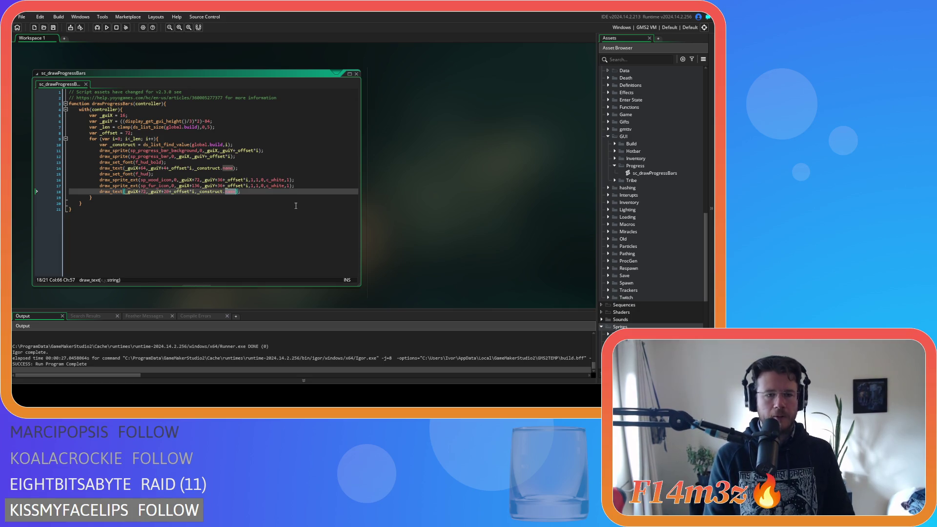
left_click(198, 191)
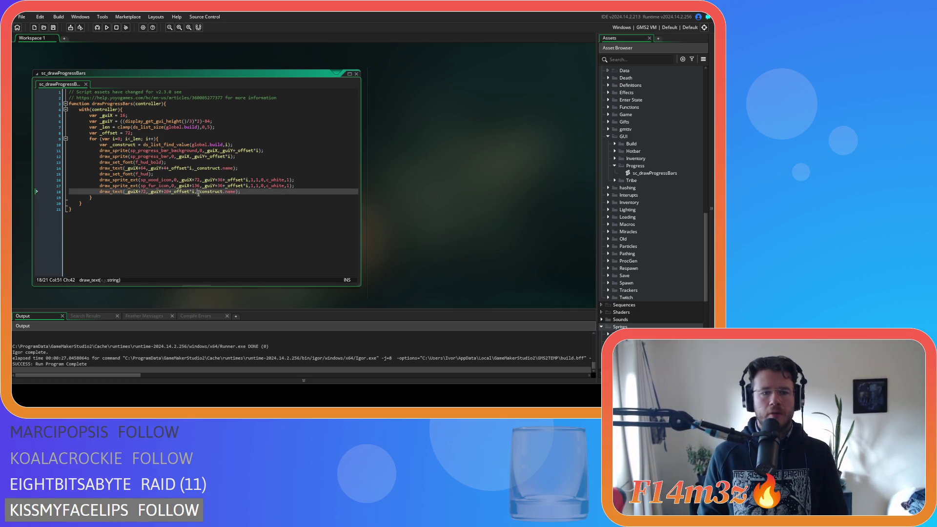
double_click(230, 192)
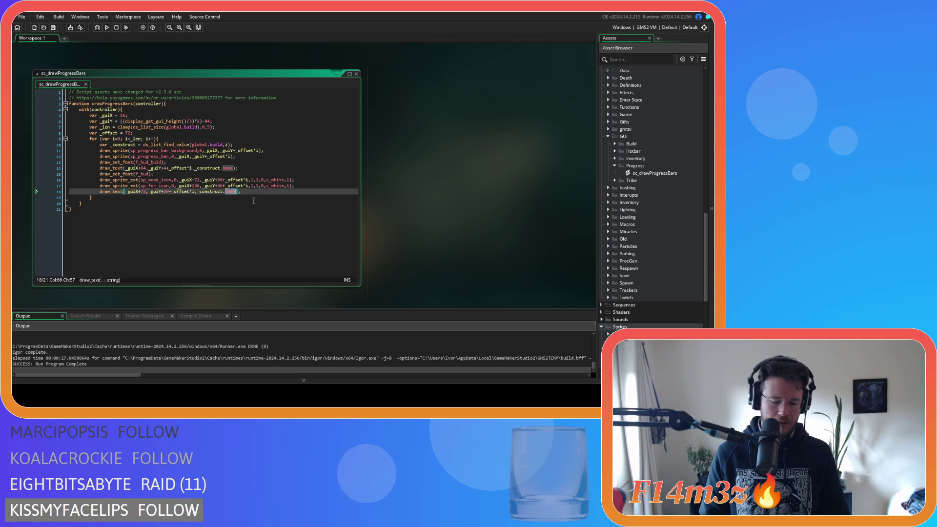
type("lumber")
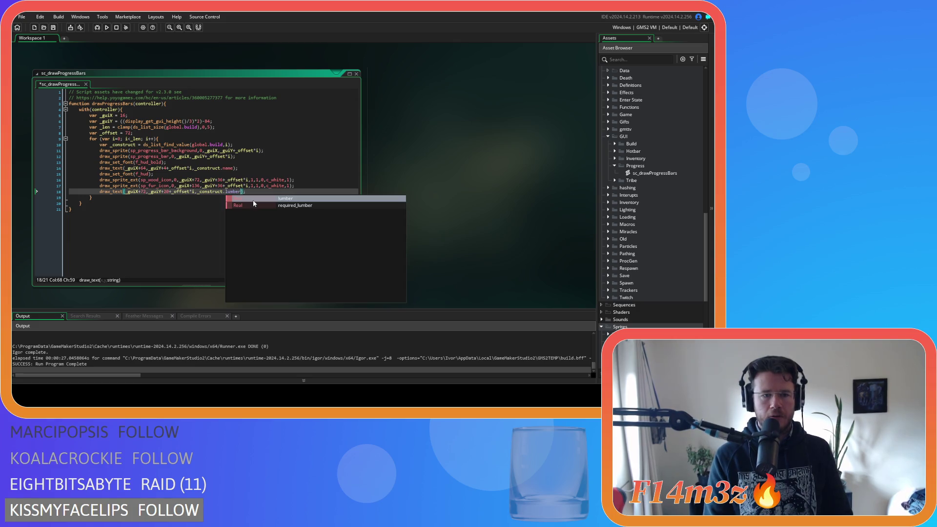
type("+\"/\"")
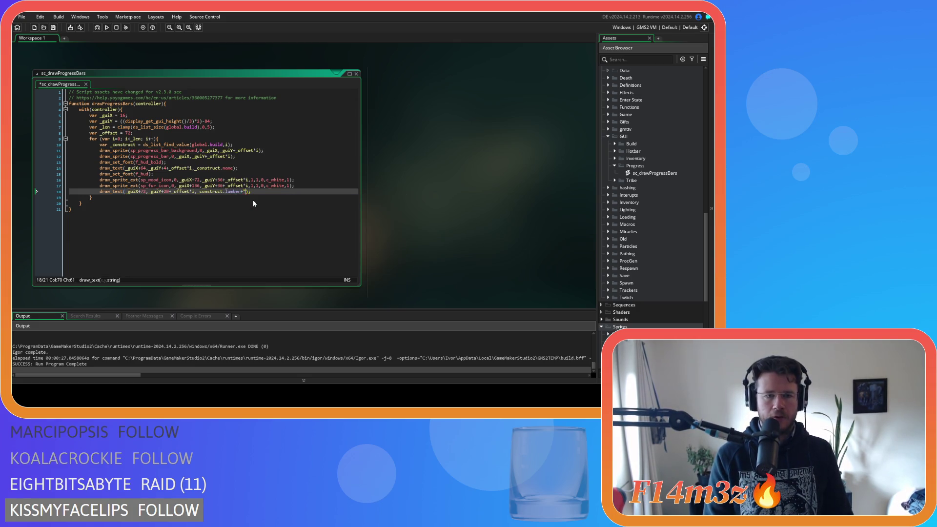
type("+s")
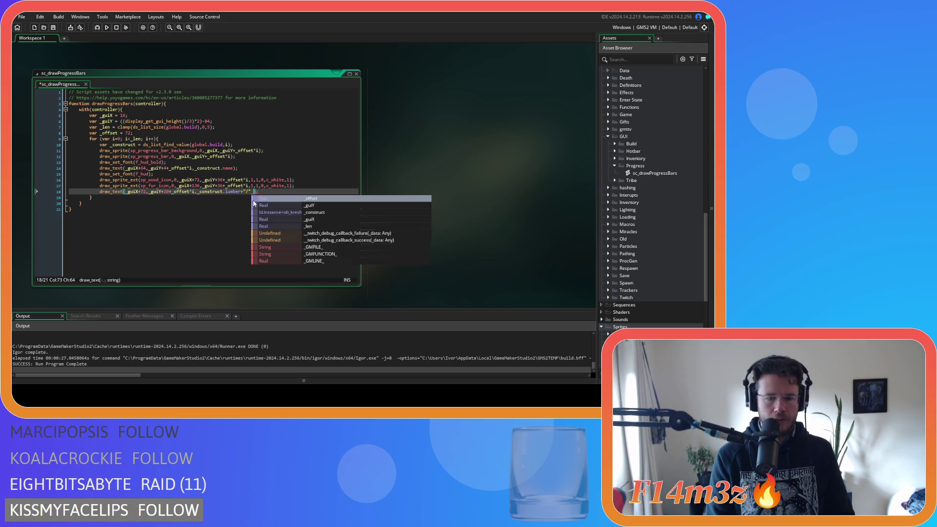
type("s")
Complete the text as _construct.lumber+"/"+_construct.required_lumber, save, and duplicate the line.
key("Return")
type(".required")
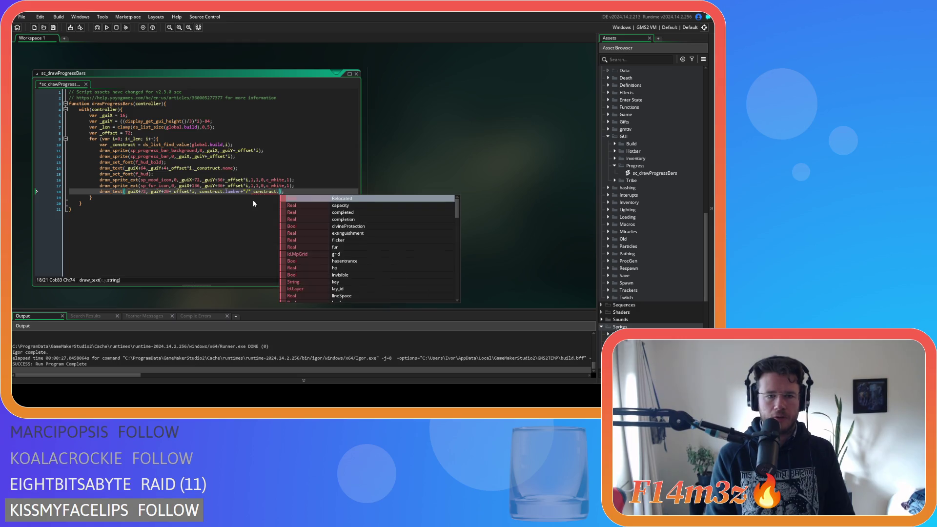
key("Down")
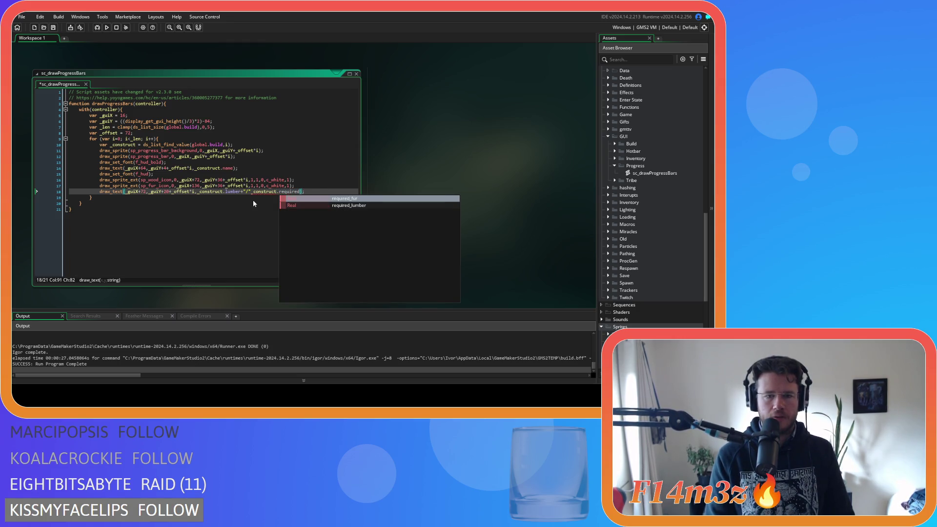
key("Return")
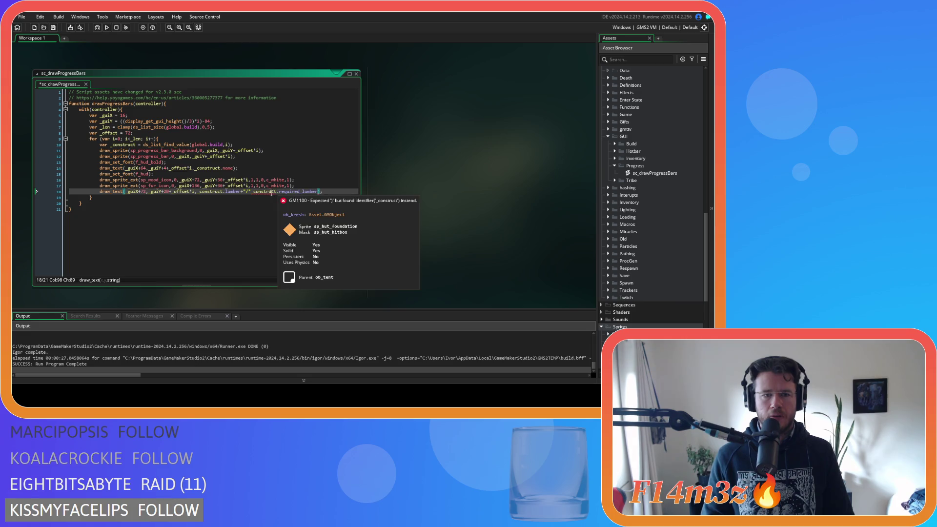
left_click(251, 192)
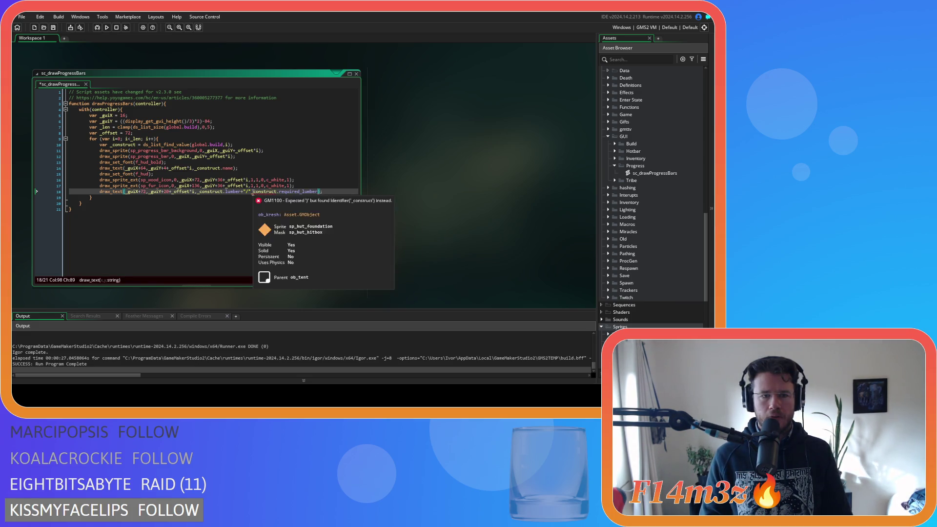
type("+")
left_click(295, 210)
key("ctrl+s")
left_click(325, 192)
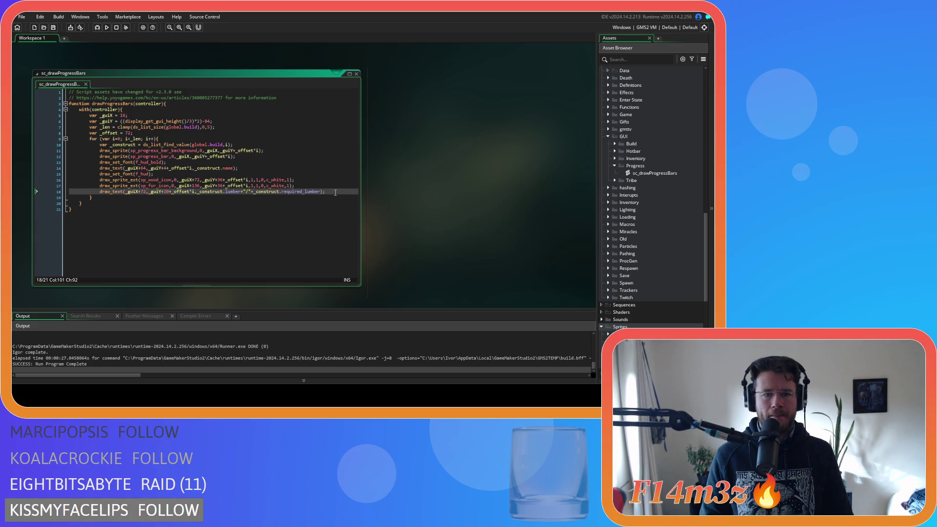
key("ctrl+d")
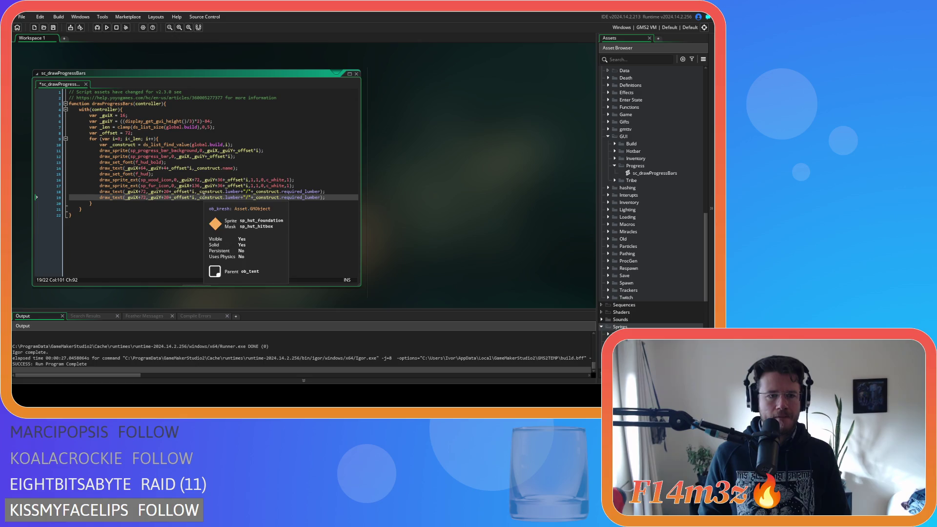
Set the duplicated count line's x position to _guiX+136 and save.
left_click_drag(198, 185, 177, 189)
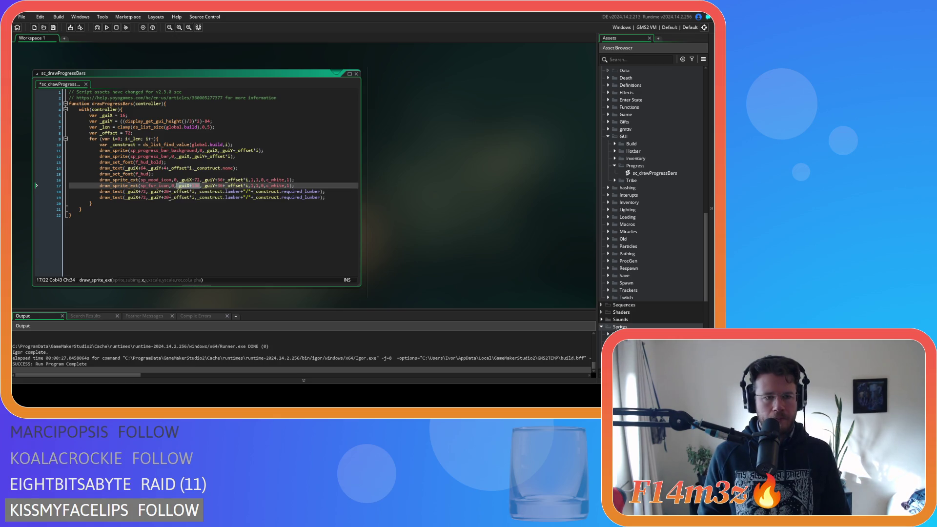
left_click_drag(147, 198, 127, 200)
type("_guiX+136")
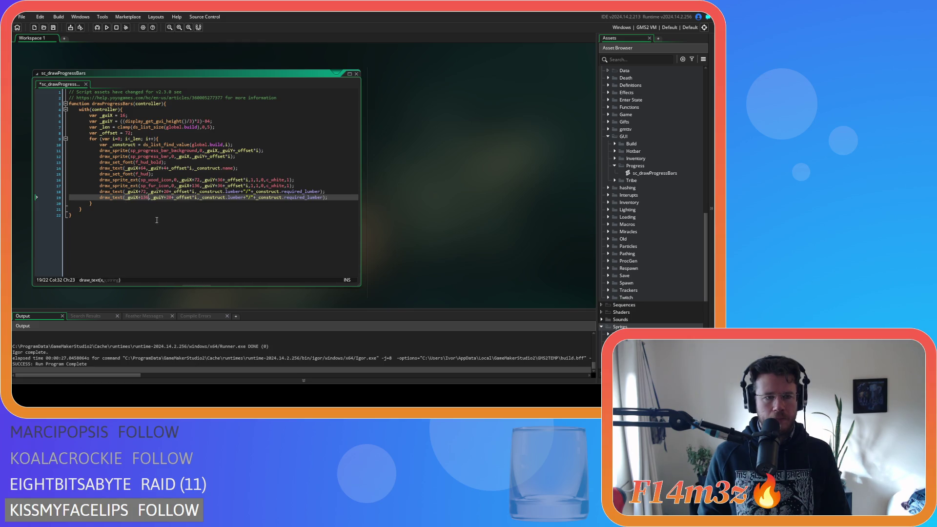
key("ctrl+s")
Switch that line to fur and required_fur, then save and build the game.
double_click(235, 198)
type("fur")
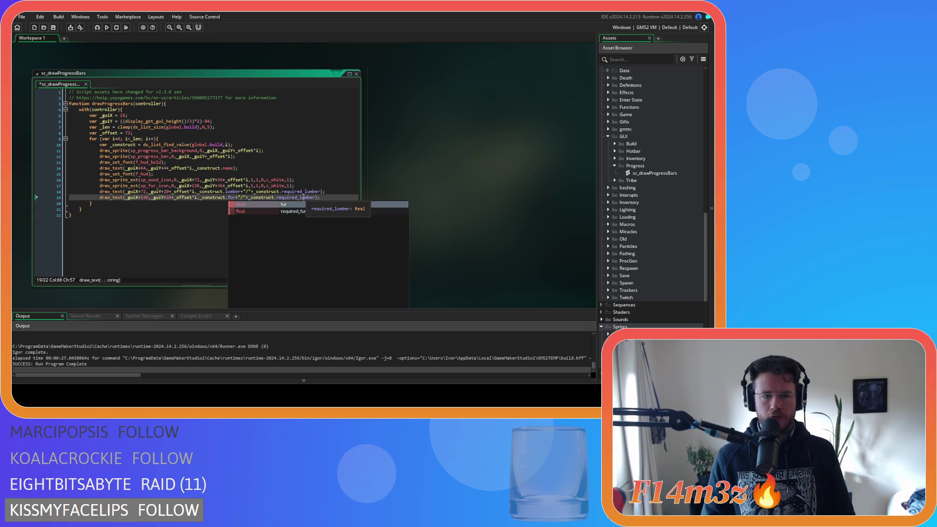
double_click(295, 197)
type("required_fur")
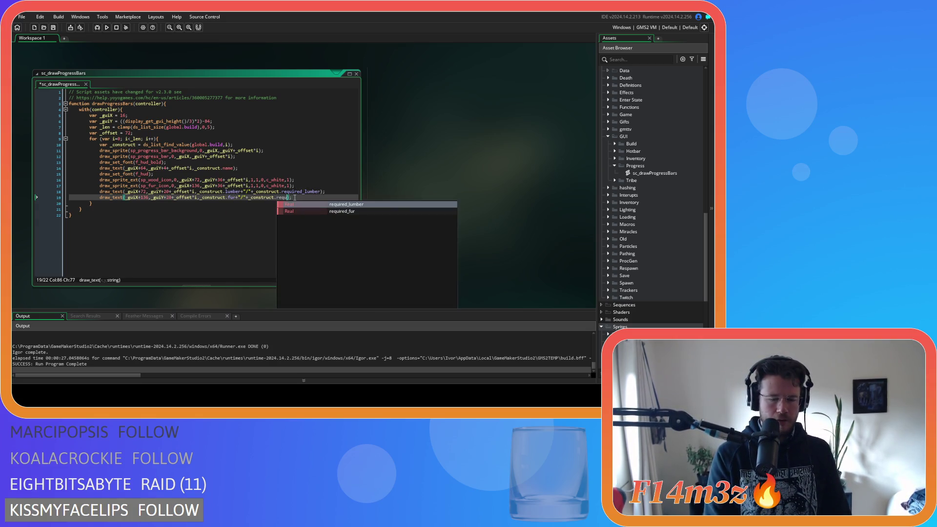
left_click(313, 207)
key("ctrl+s")
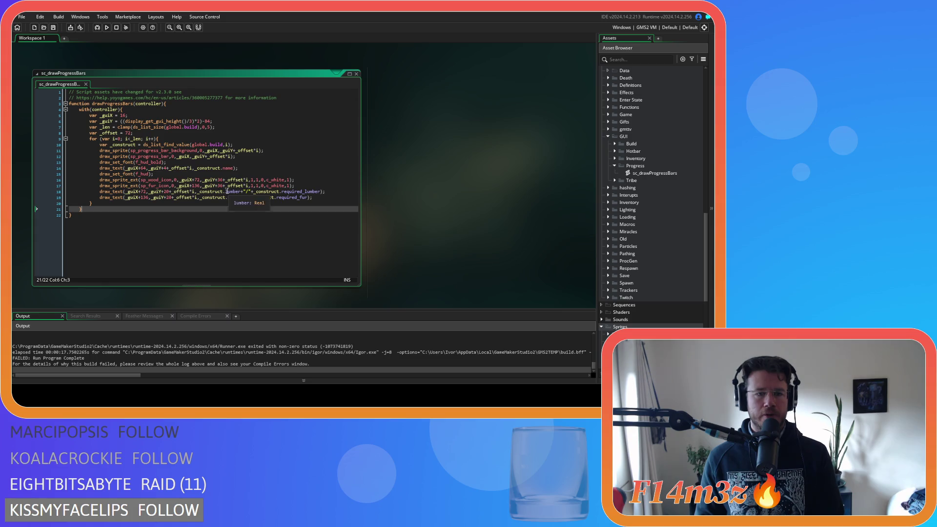
Wrap the lumber and fur count expressions in string() on lines 18 and 19, then rebuild.
left_click(197, 191)
type("string(")
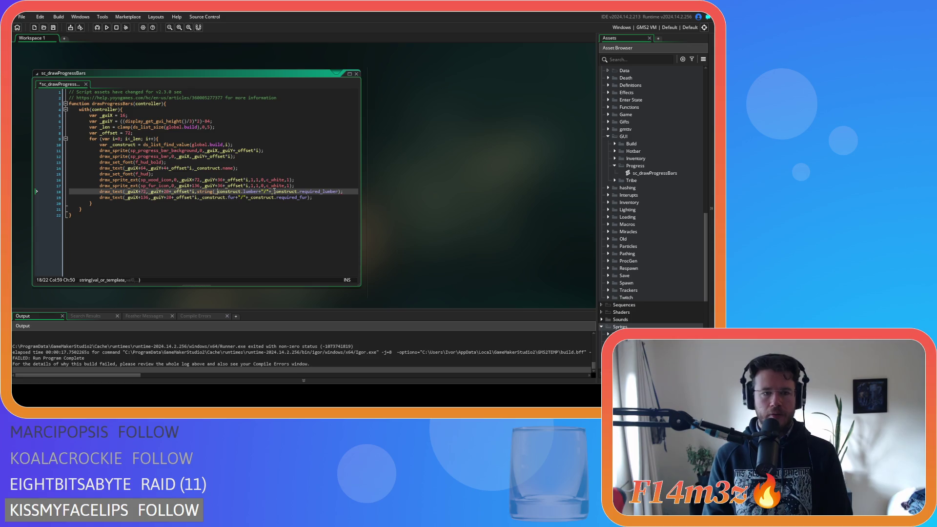
key("End")
key("Left")
type(")")
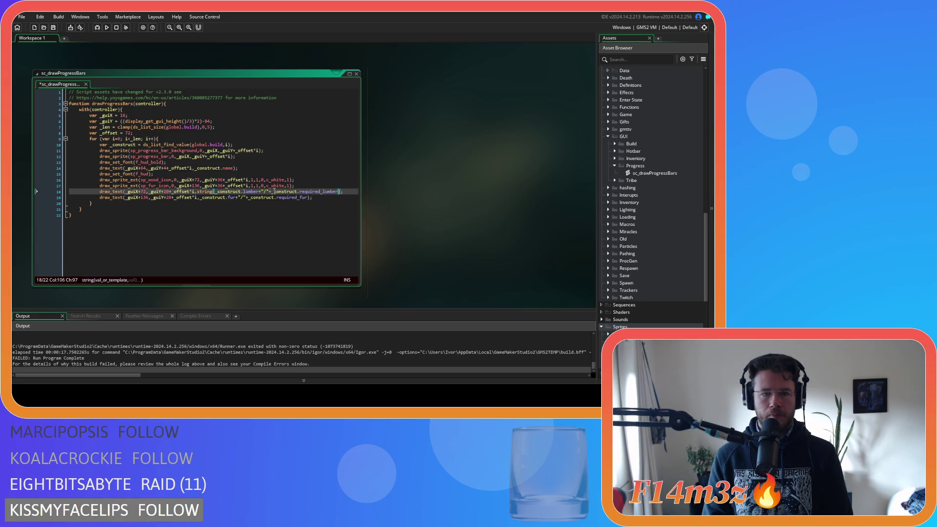
left_click(216, 197)
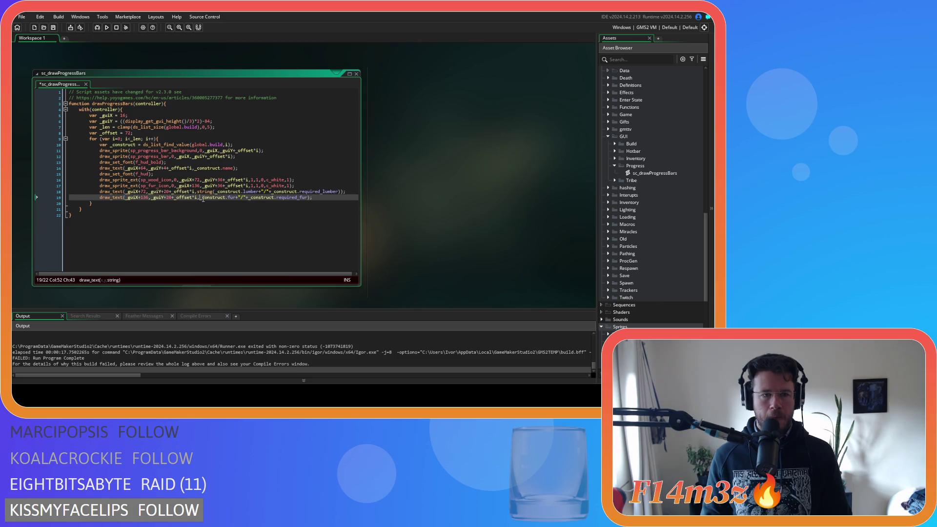
type("string(")
type("(")
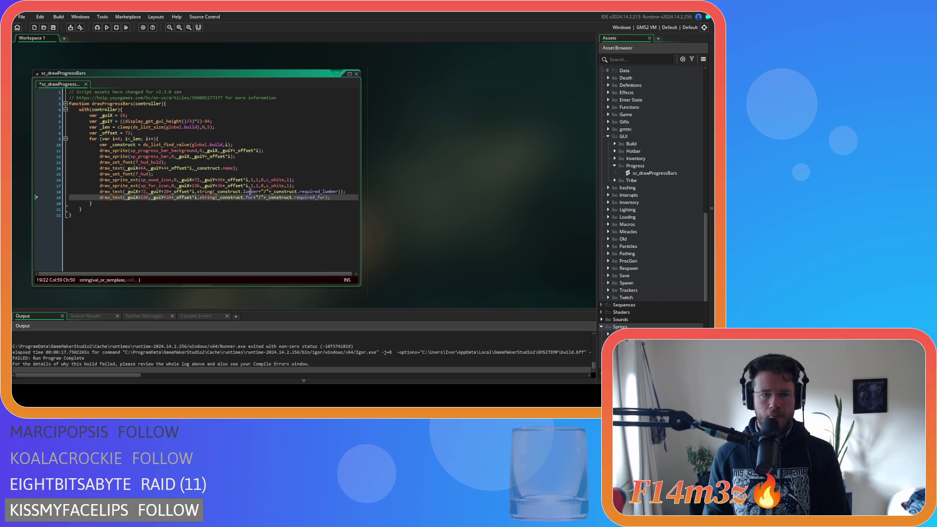
left_click(326, 198)
type(")")
key("F5")
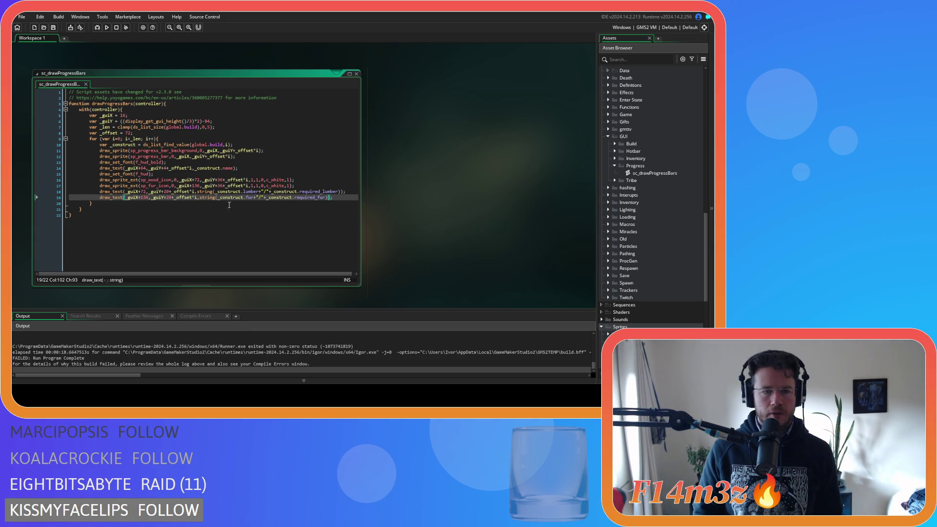
Fix the fur line's parentheses and wrap required_fur in its own string() call, then save.
left_click(199, 197)
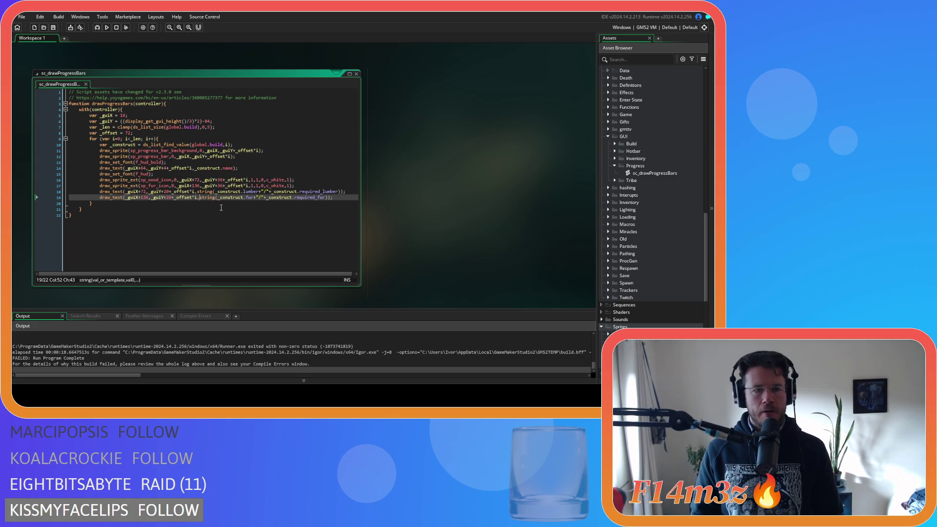
left_click(256, 198)
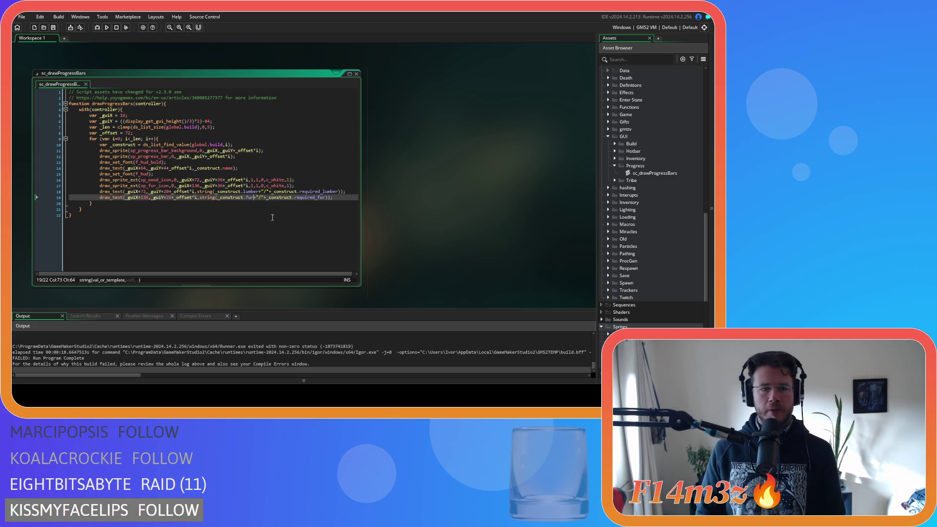
type(")")
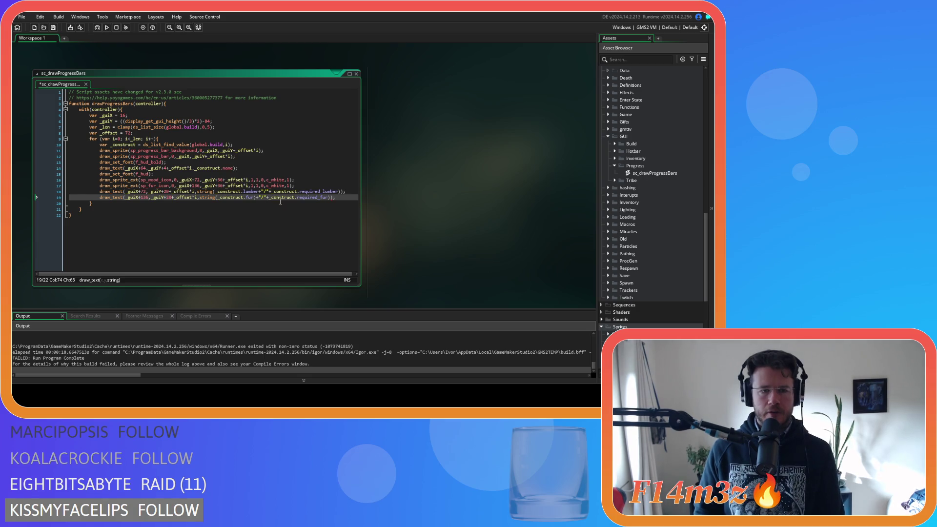
left_click(329, 198)
key("BackSpace")
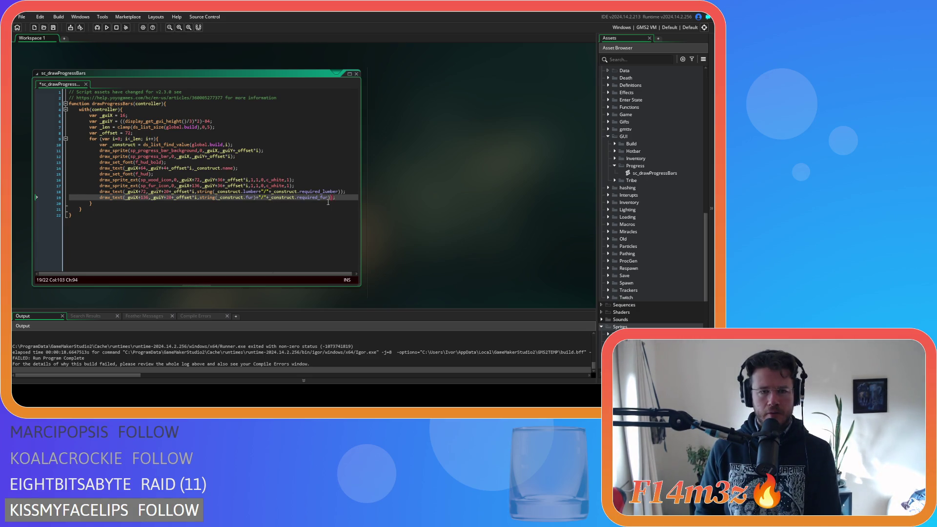
type(")")
left_click(200, 198)
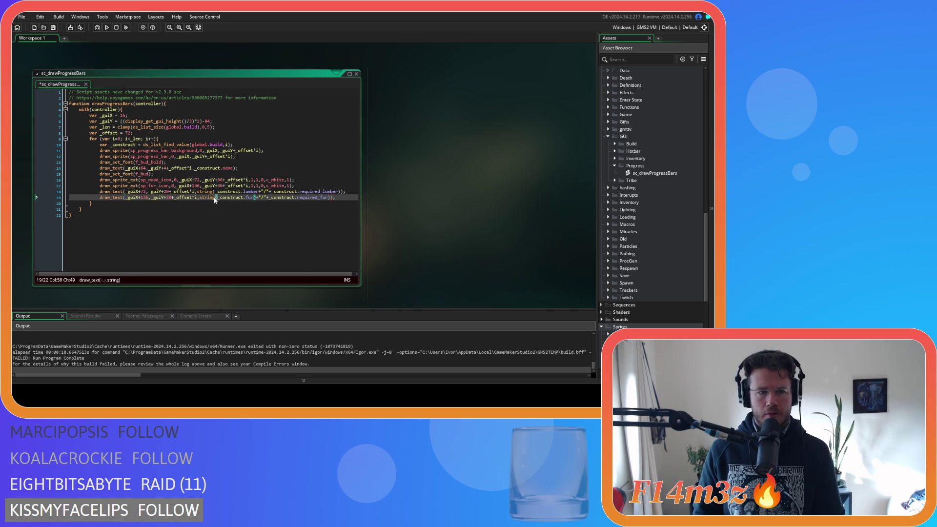
left_click(271, 197)
type("string(")
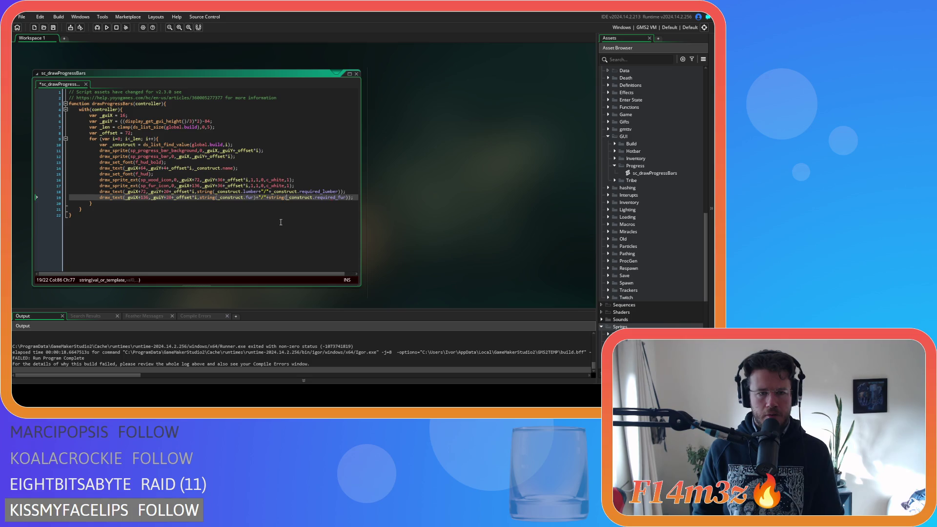
key("ctrl+s")
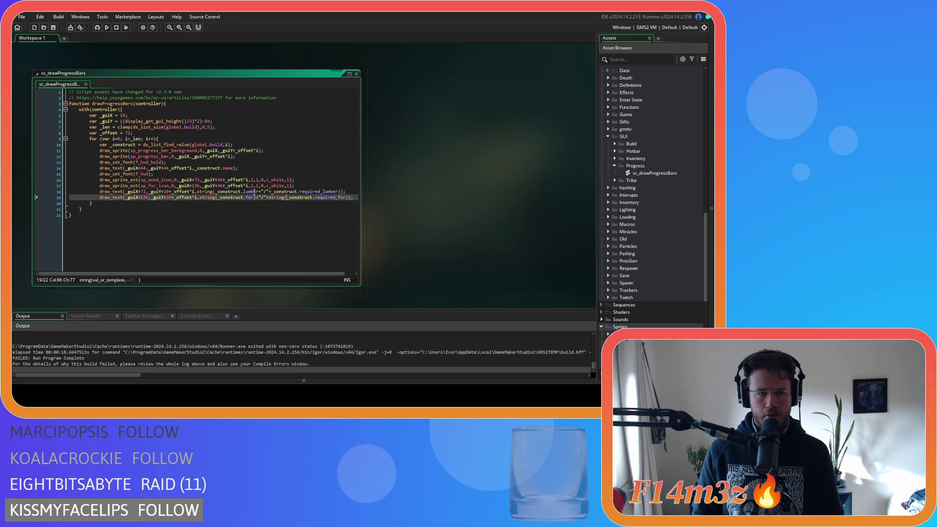
Close string() around _construct.lumber, wrap required lumber in string(), and run the game.
left_click(272, 192)
type(")")
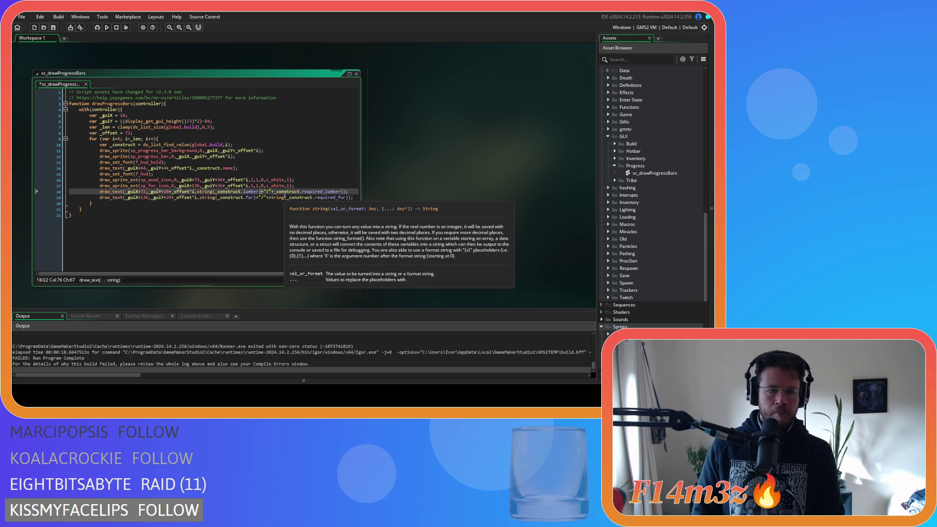
left_click(275, 191)
type("string(")
left_click_drag(306, 276, 320, 276)
key("F5")
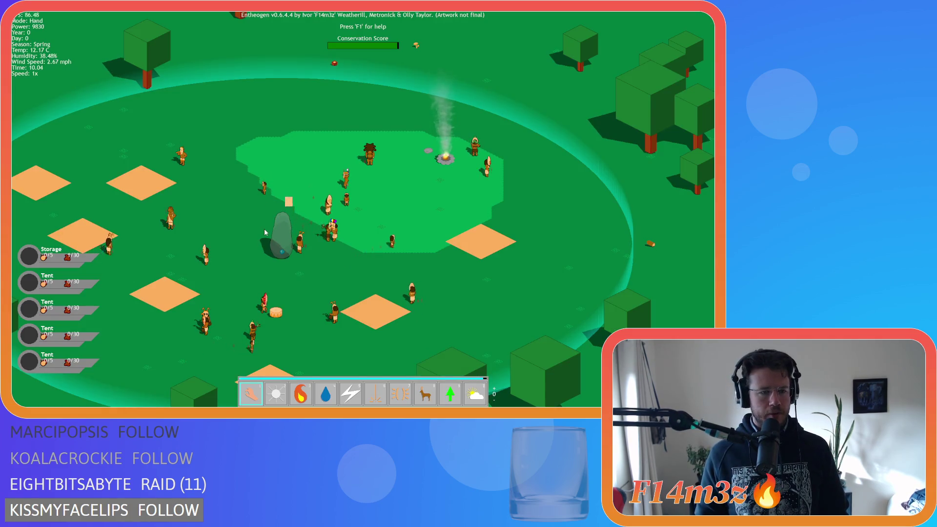
Quit the game after checking the Storage and Tent bar counts.
key("Escape")
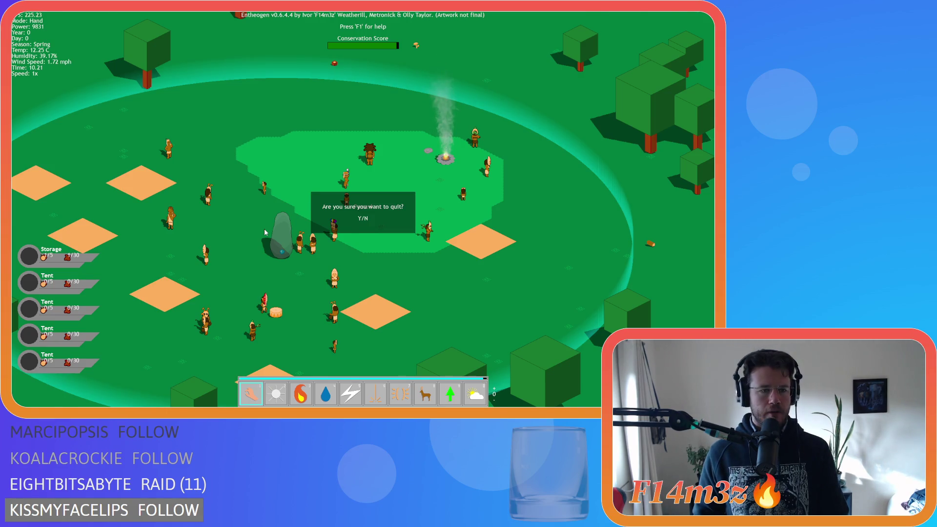
key("y")
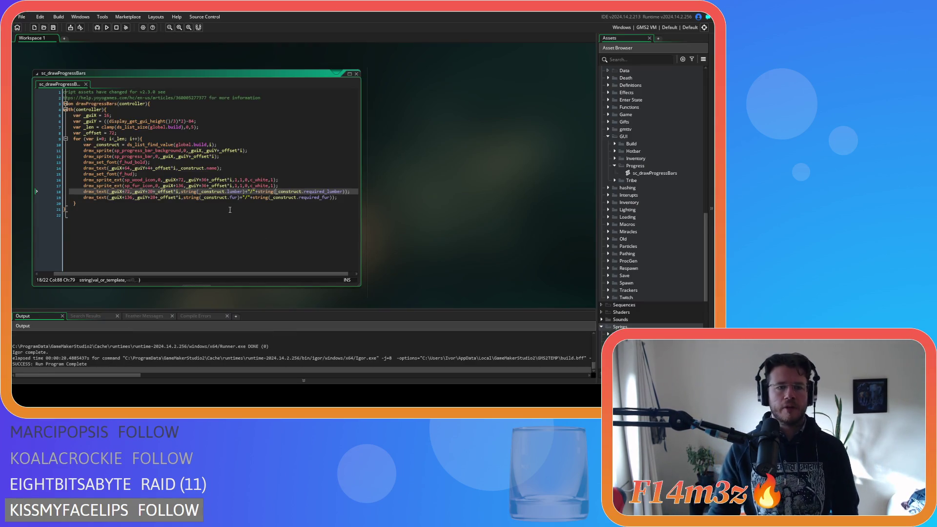
Lower both count lines to _guiY+28, save, and test-run the game.
left_click(151, 191)
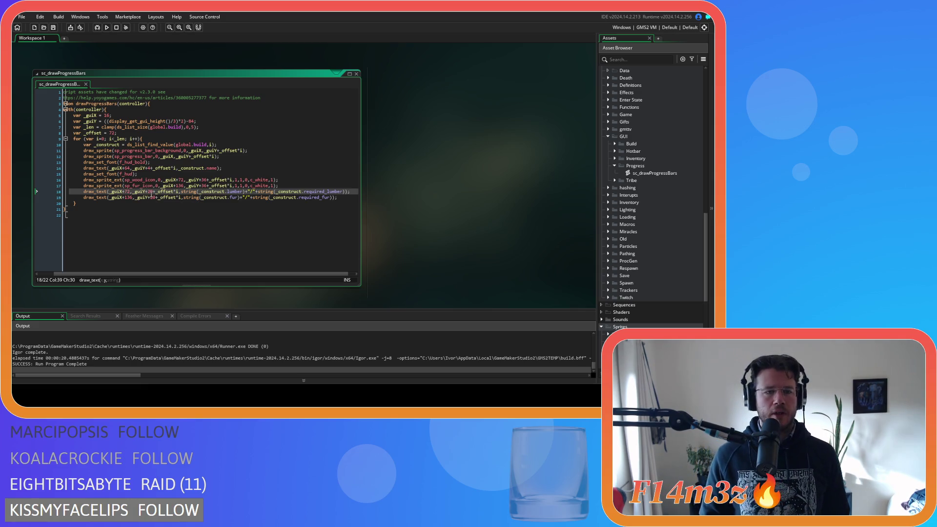
double_click(150, 192)
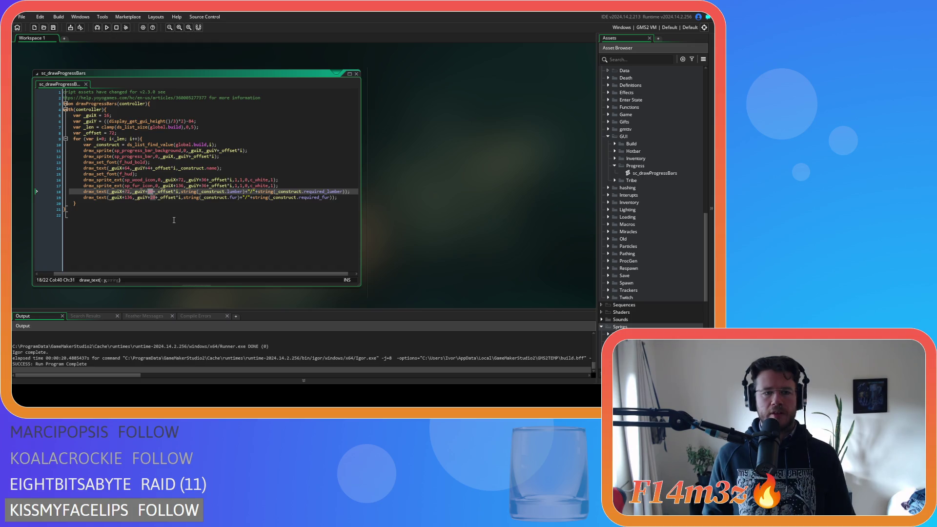
type("28")
left_click(154, 197)
type("8")
key("ctrl+s")
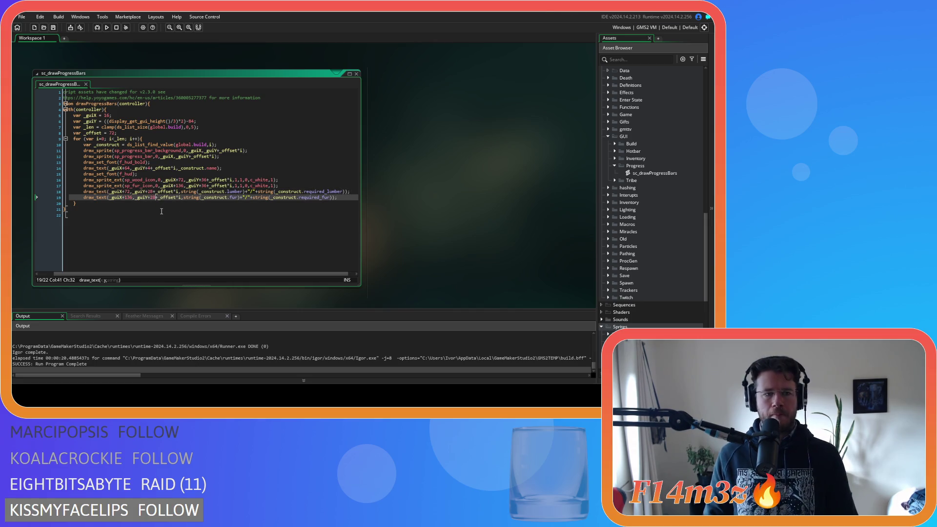
key("F5")
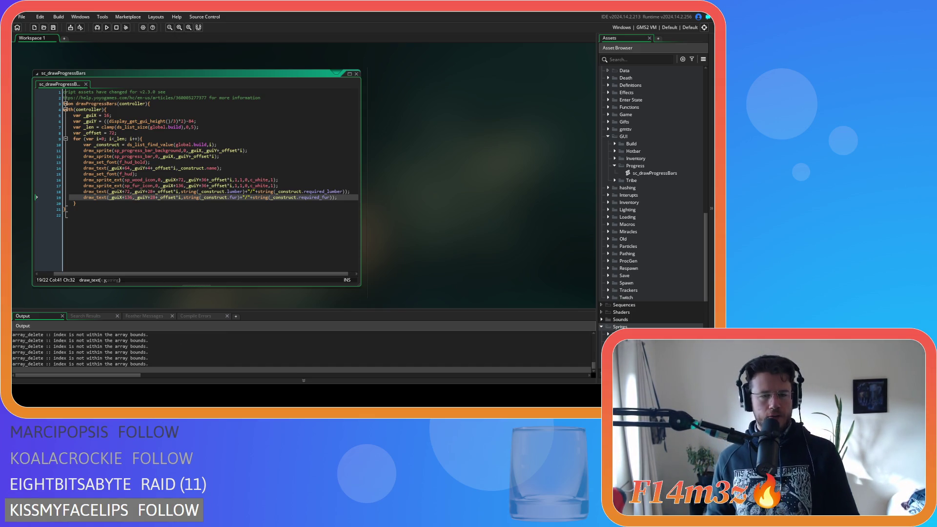
key("alt+F4")
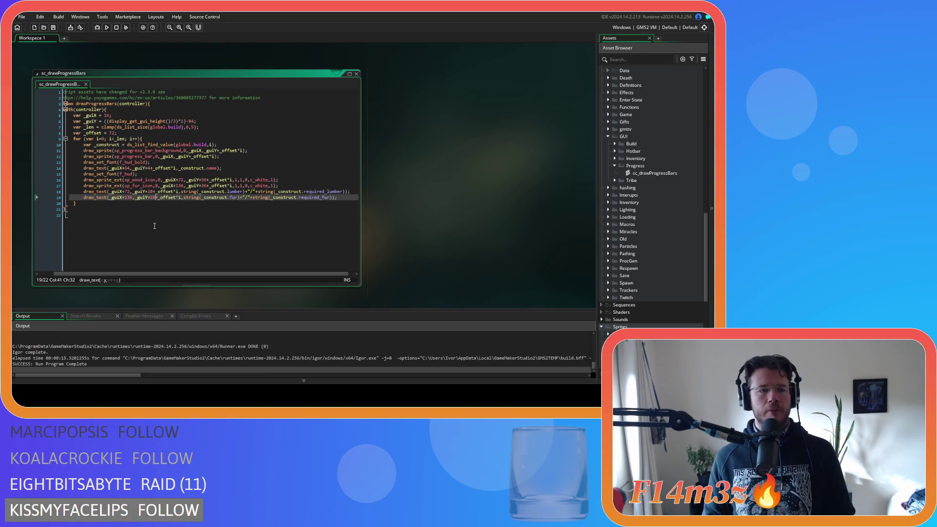
Shift the count labels to _guiX+80 and _guiX+152 and run the game again.
key("Up")
key("Left")
key("Left")
key("Left")
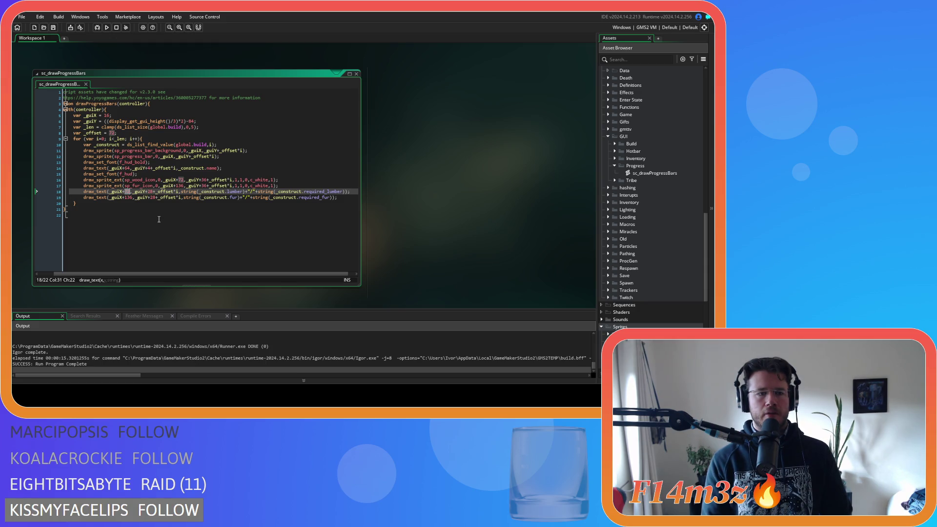
type("80")
left_click(128, 198)
double_click(129, 197)
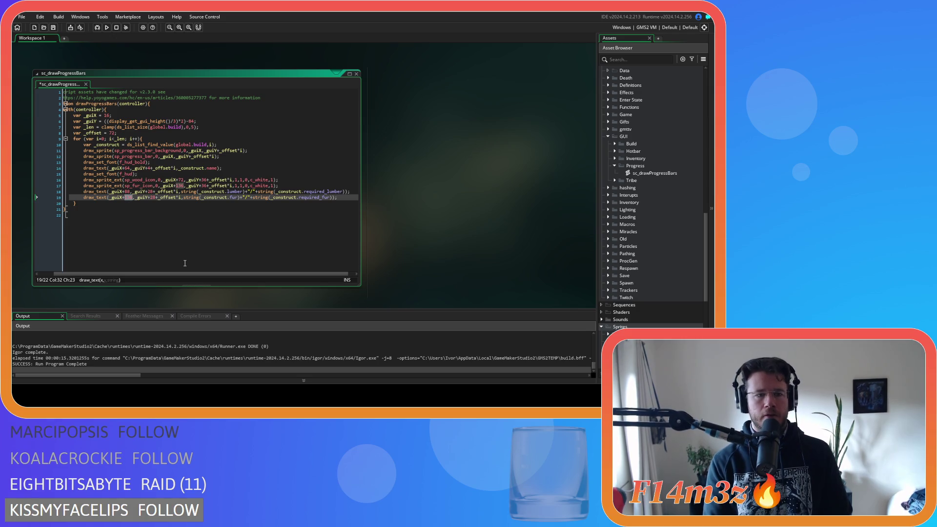
type("152")
key("F5")
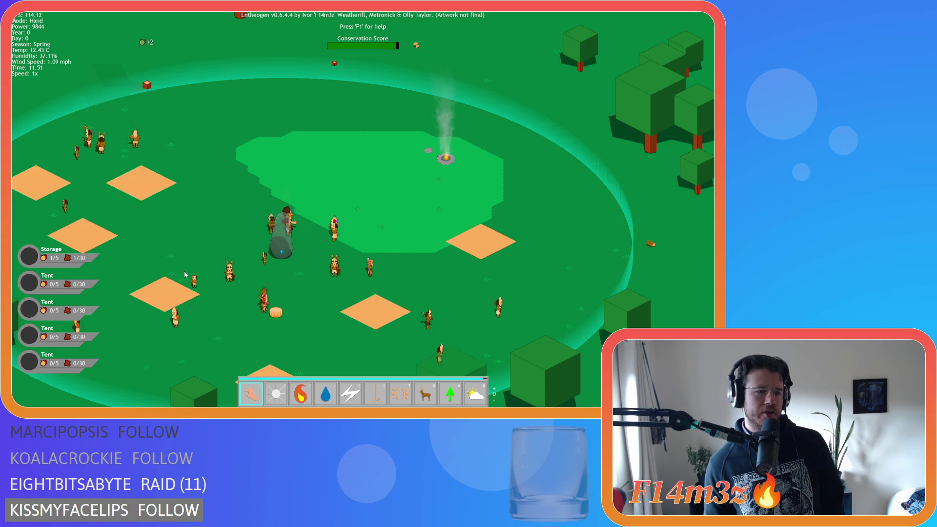
Quit the game after checking the respaced wood and fur counts.
key("Escape")
key("y")
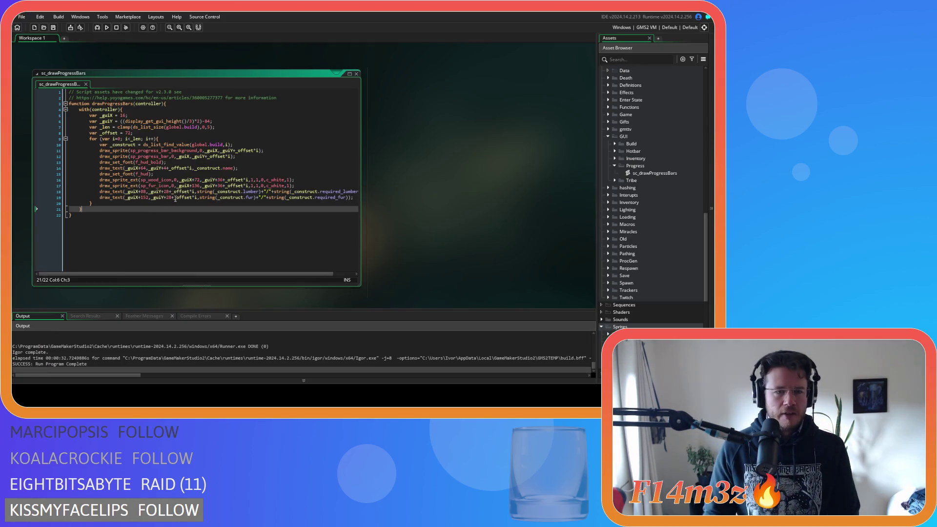
Set x offsets to 80 (wood icon), 96 (wood count), 144 (fur icon), 160 (fur count), then run.
left_click(171, 197)
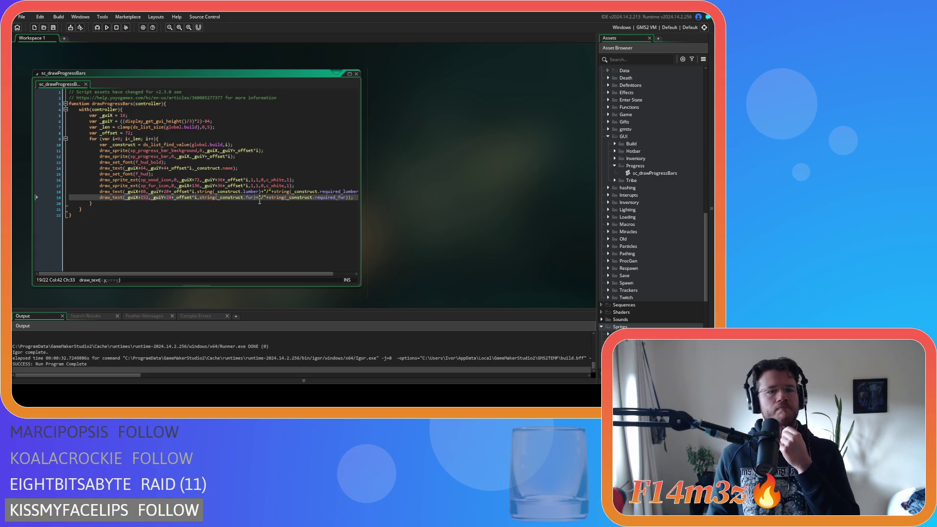
double_click(143, 191)
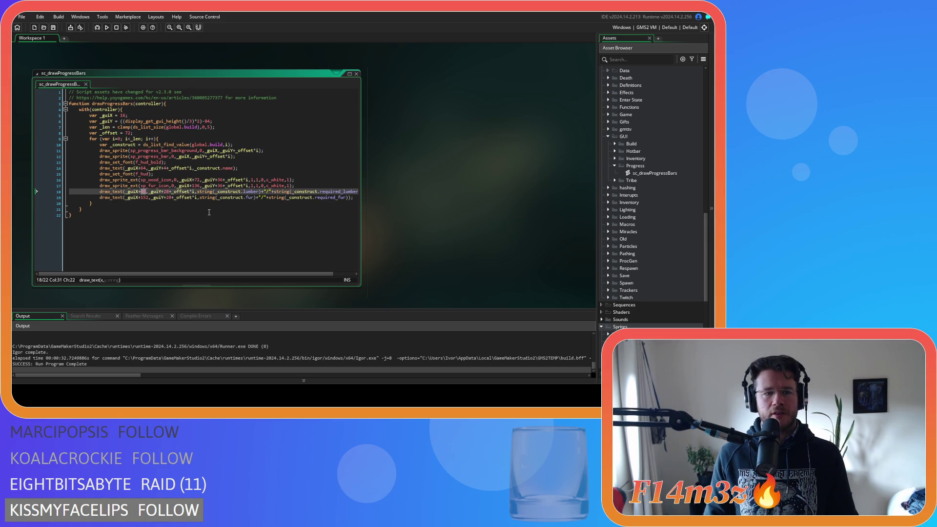
type("96")
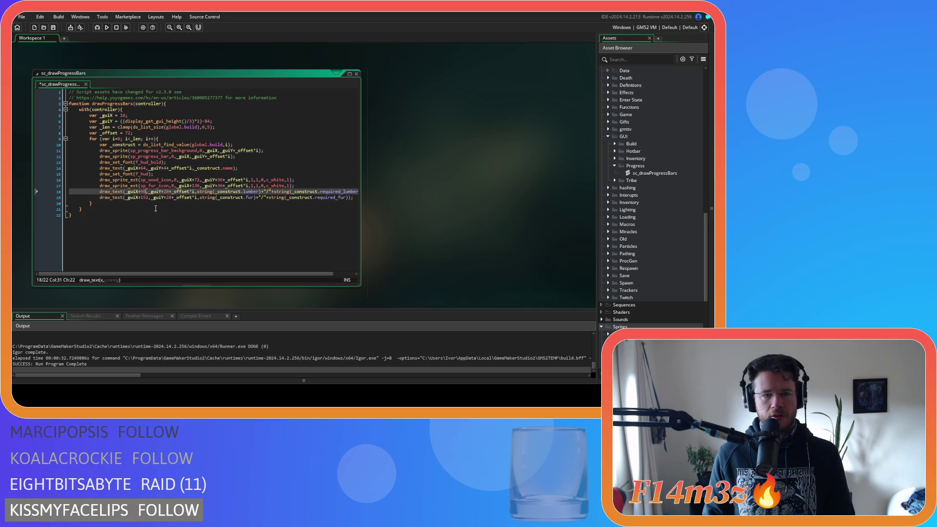
double_click(197, 181)
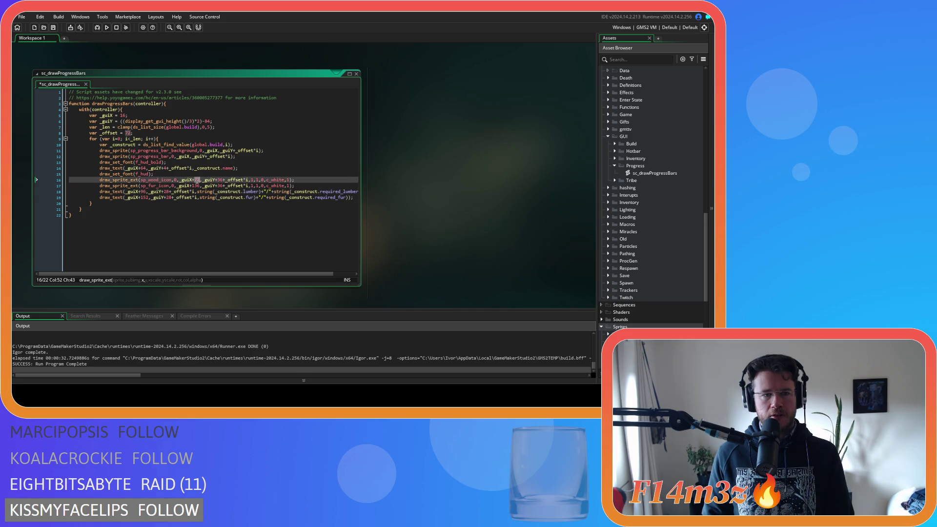
type("80")
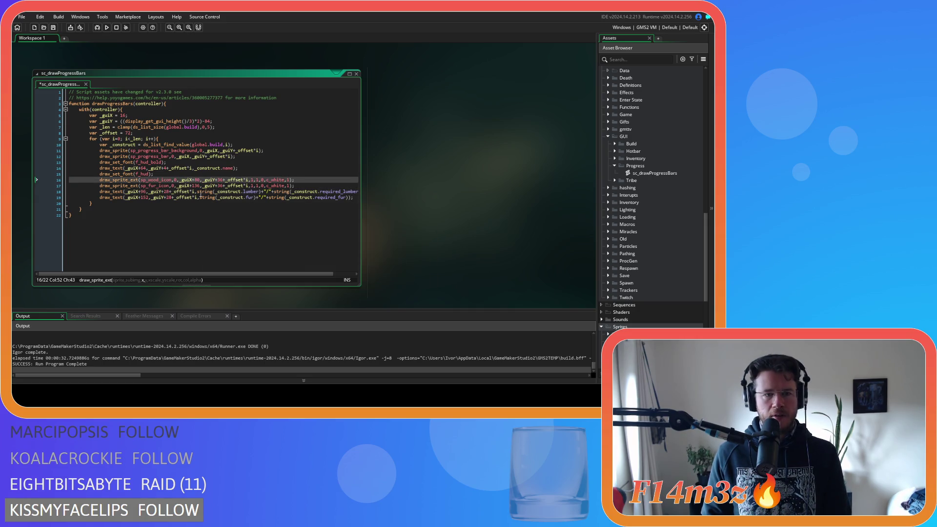
double_click(196, 186)
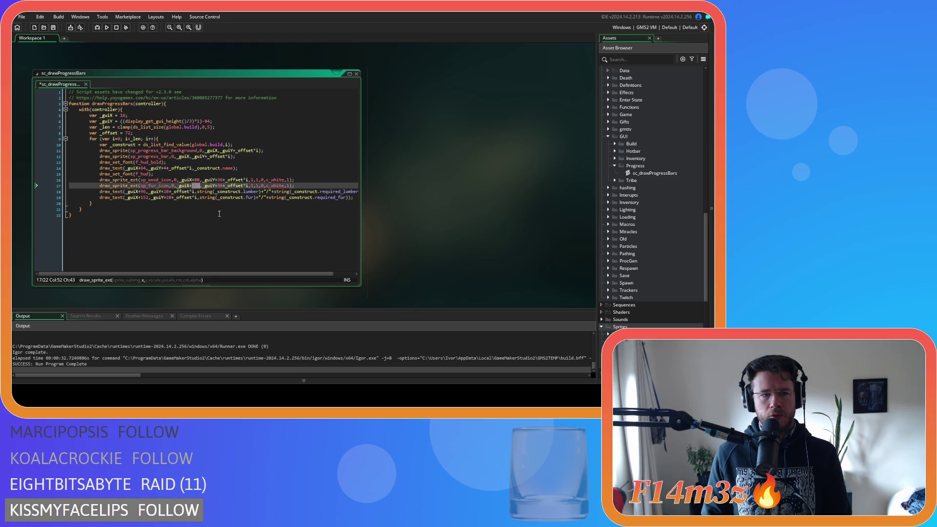
type("144")
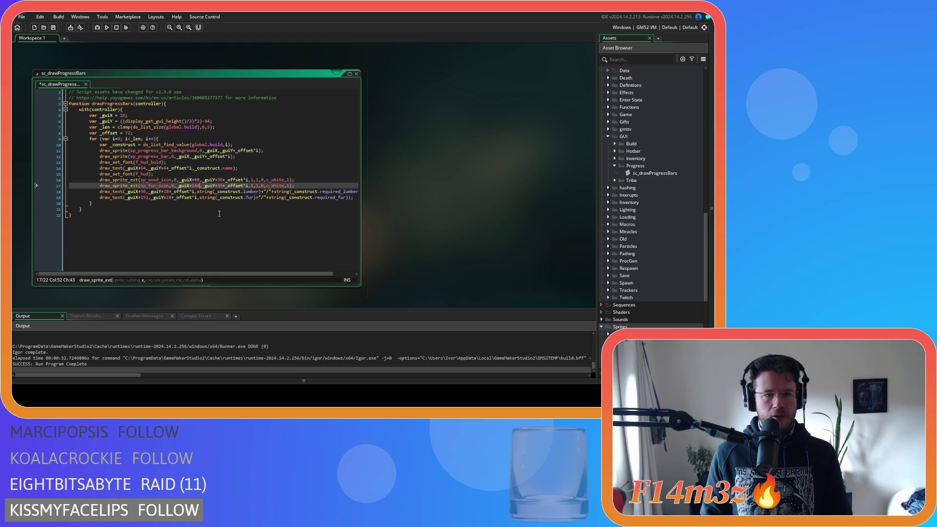
double_click(141, 197)
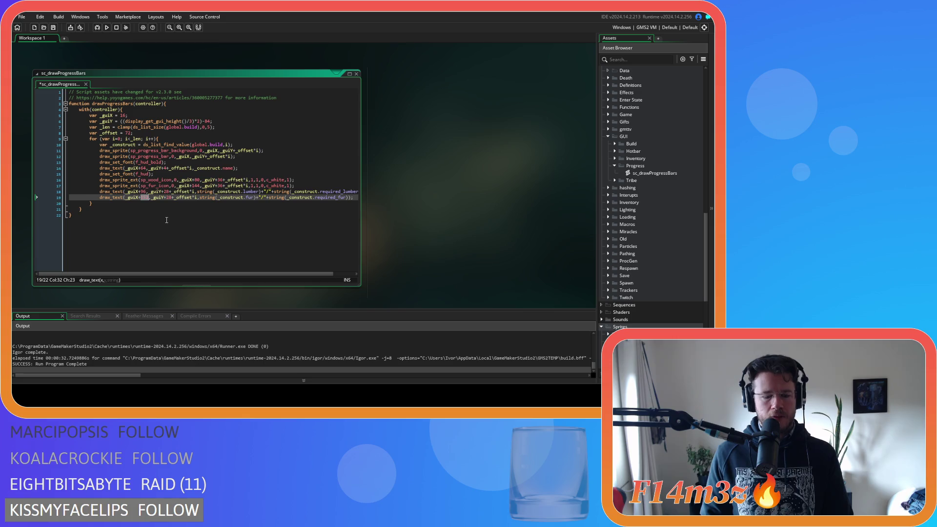
type("160")
key("F5")
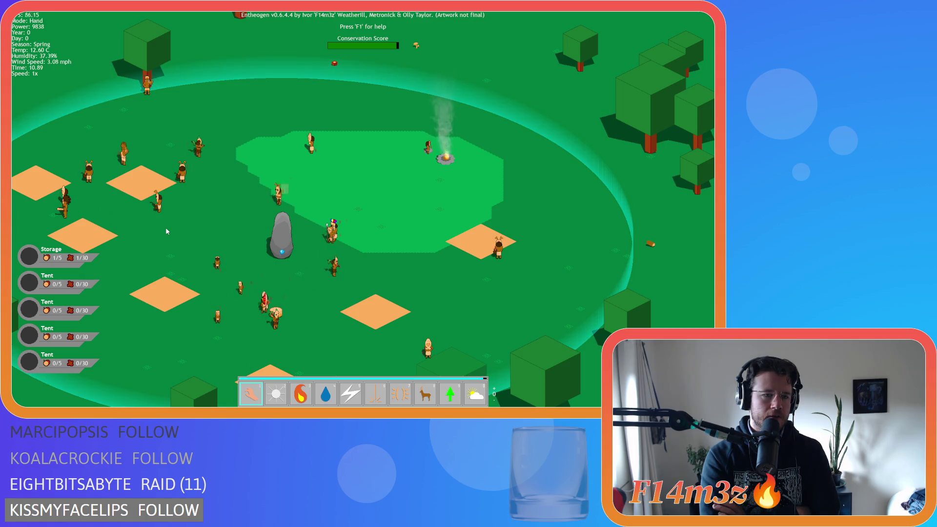
Quit the test run and undo the offsets back to 72, 136, 88 and 152.
key("Escape")
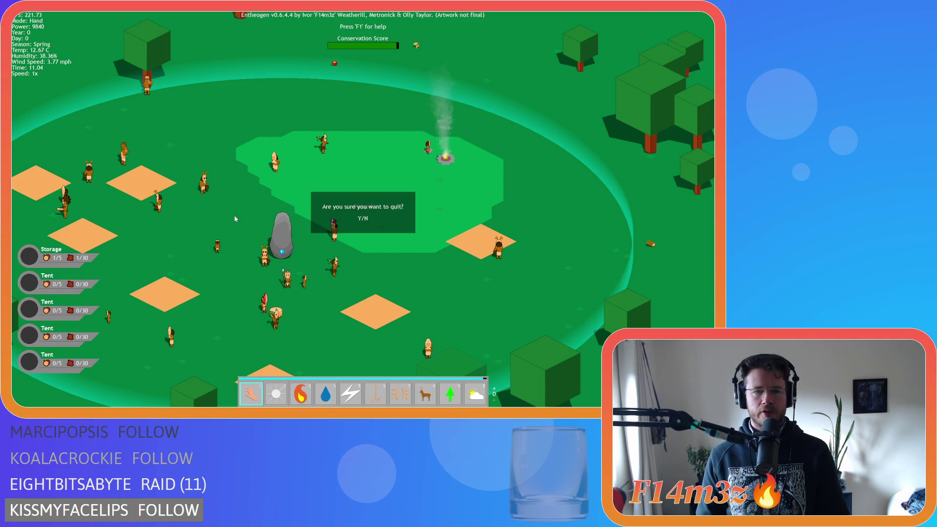
key("y")
key("ctrl+z")
key("ctrl+z")
key("ctrl+z")
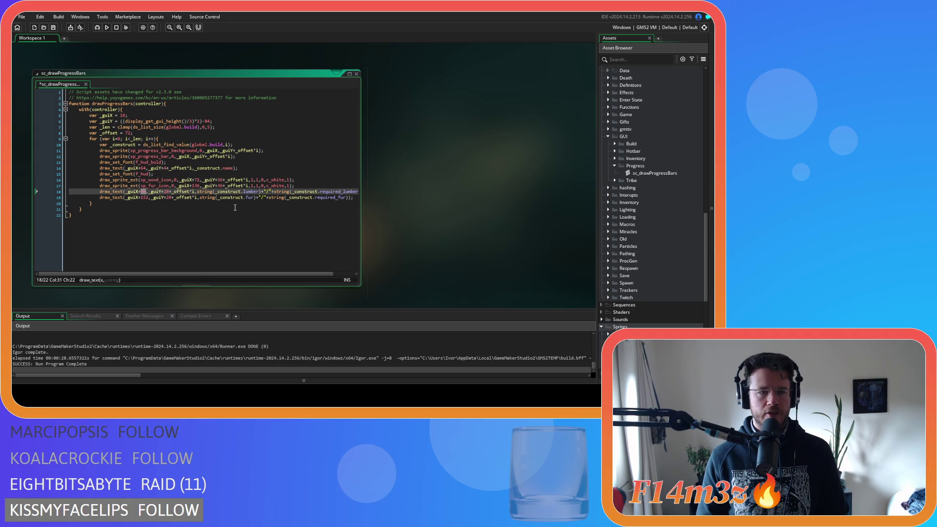
Move the fur icon to _guiX+144 and fur count to _guiX+160, then run and quit the game.
left_click(234, 208)
key("ctrl+s")
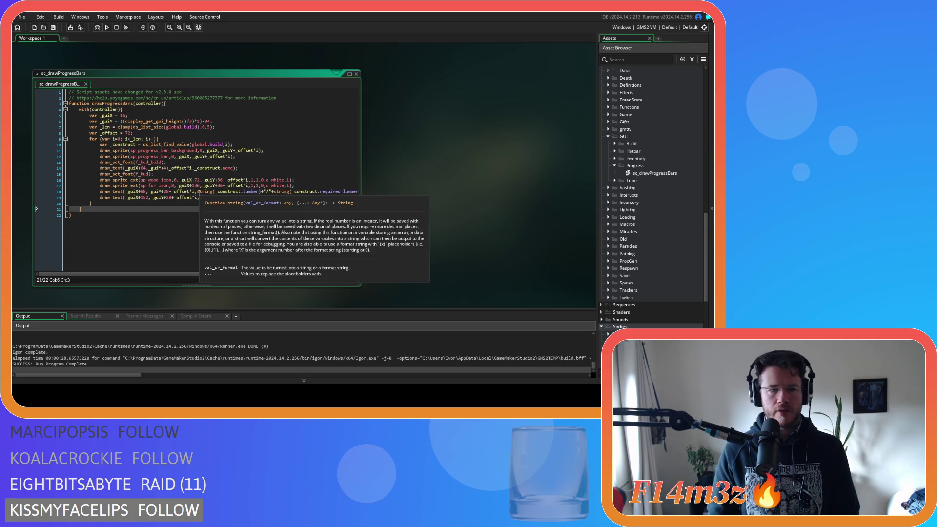
double_click(196, 185)
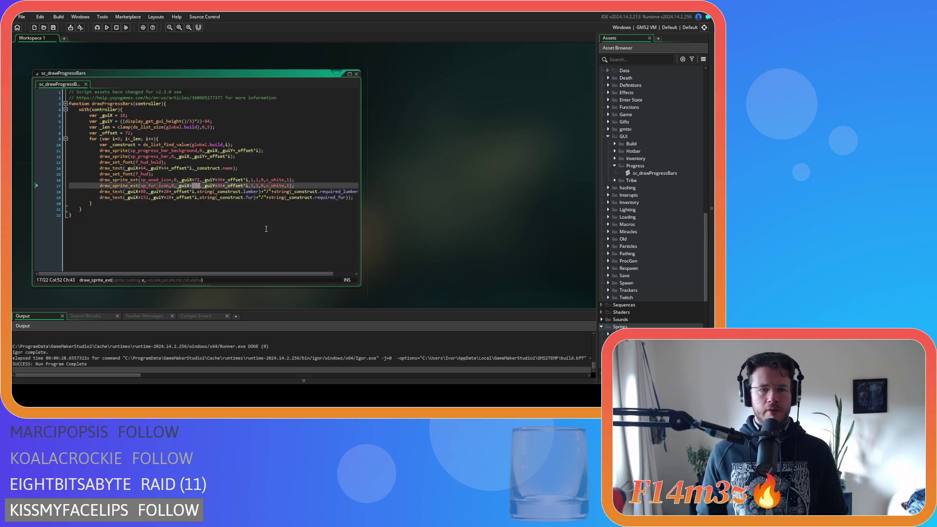
type("1")
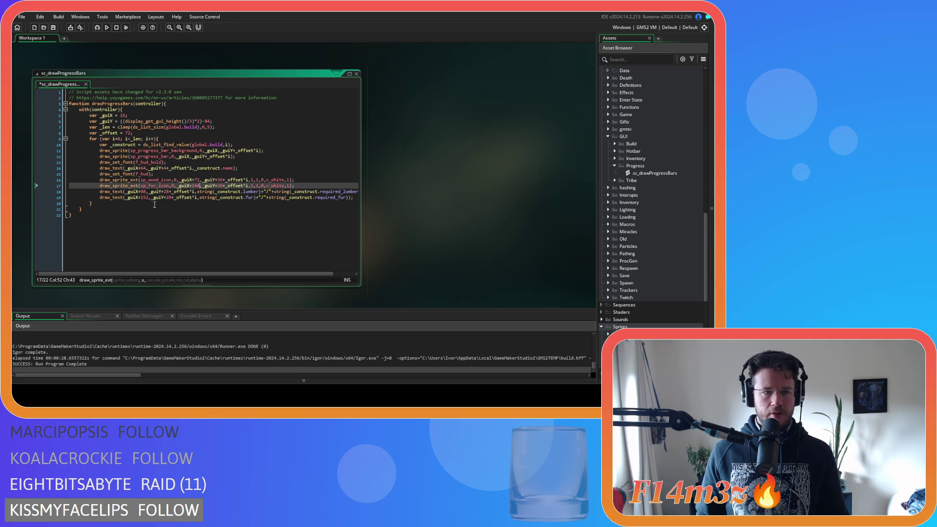
double_click(144, 197)
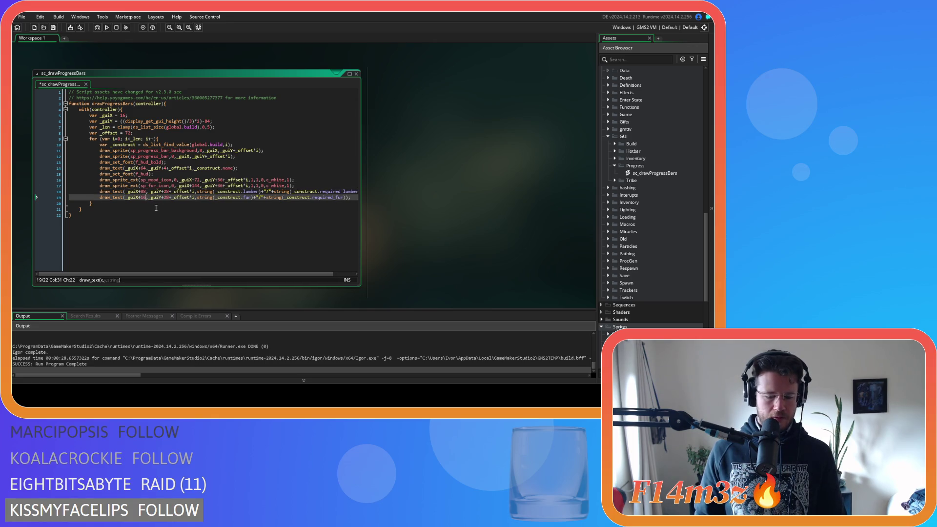
key("F5")
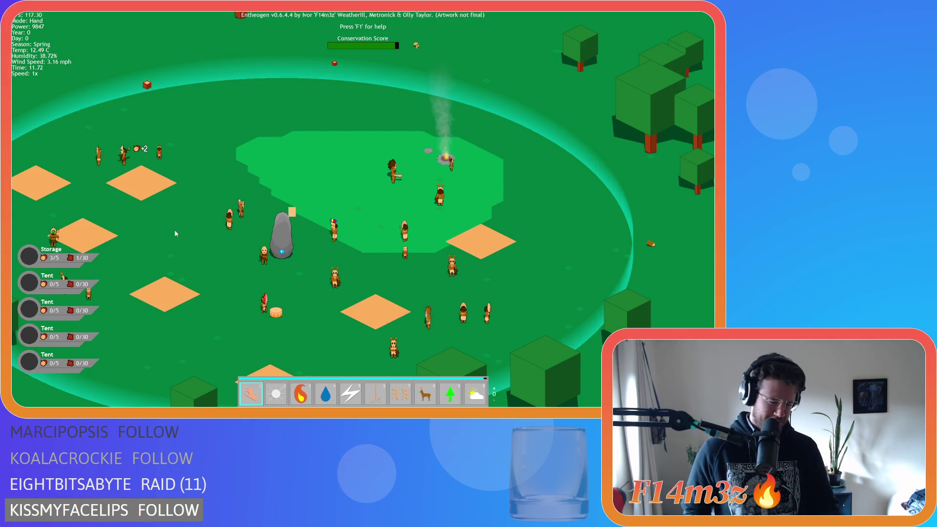
key("Escape")
Quit the running game, undo the last code edit, rebuild and run, then open the quit prompt.
key("y")
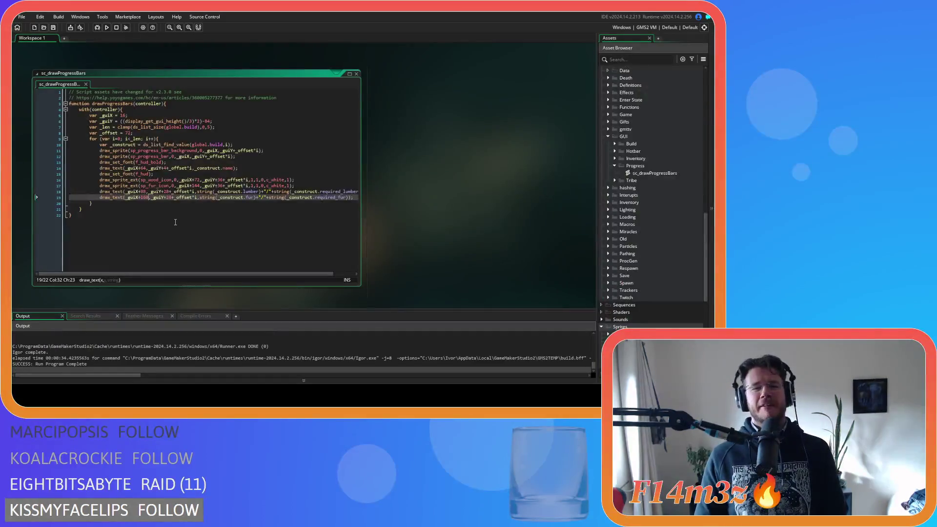
key("ctrl+z")
key("F5")
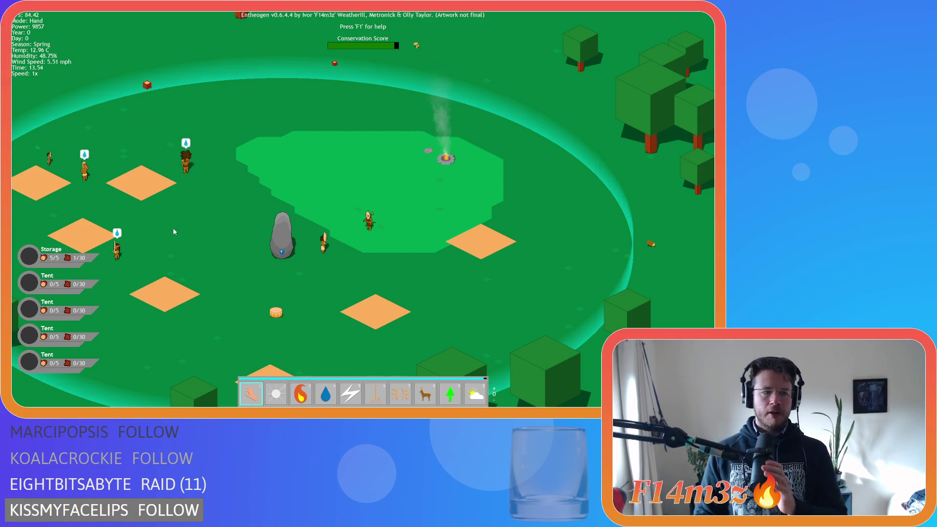
key("Escape")
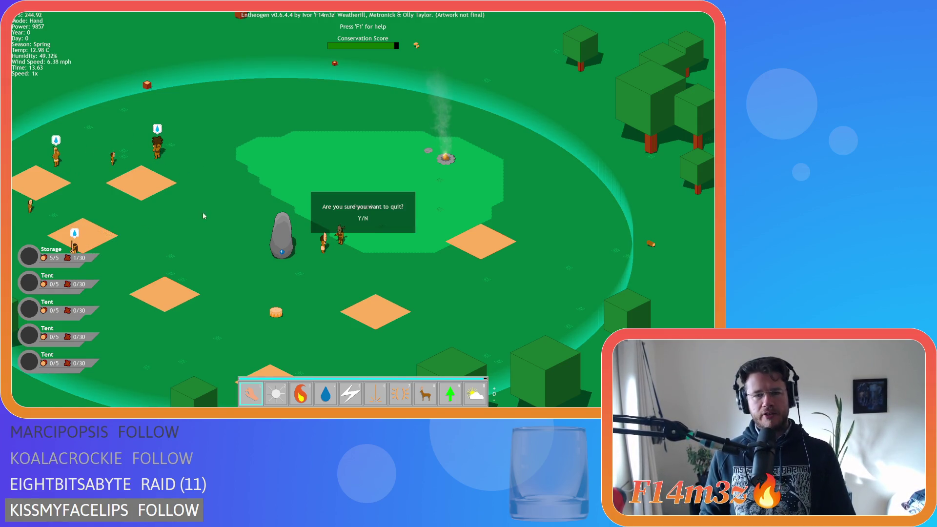
Change the progress bars' vertical offset from -54 to -96 and rerun to view the Storage bar (1/5 wood, 1/30 fur).
key("y")
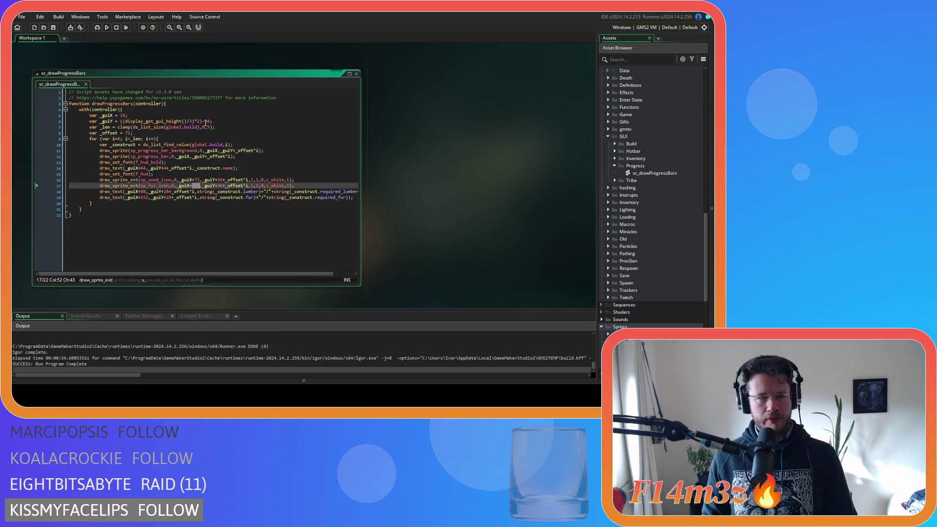
double_click(207, 121)
type("96")
left_click(280, 180)
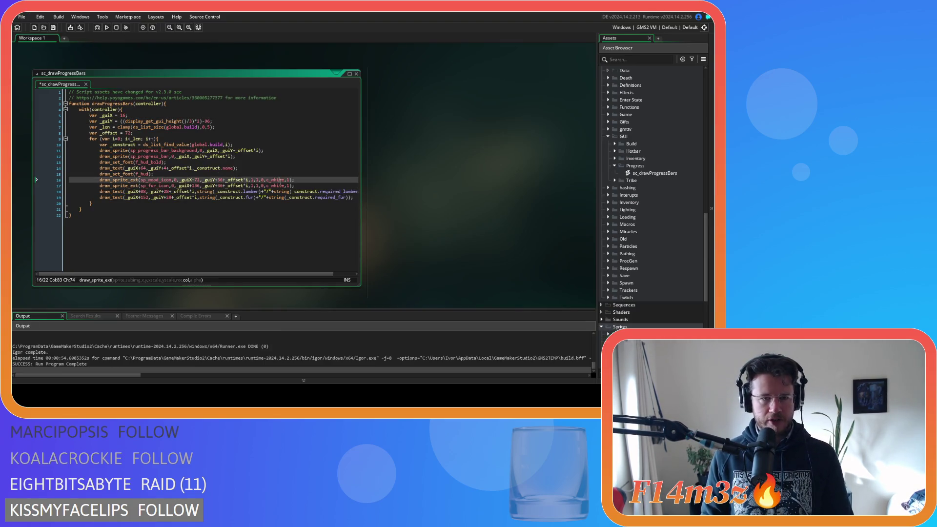
key("F5")
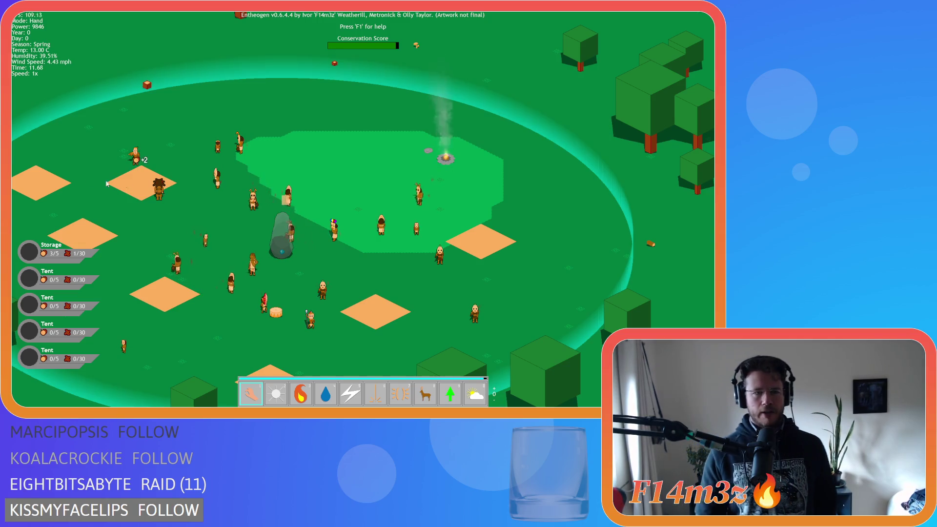
mouse_move(141, 188)
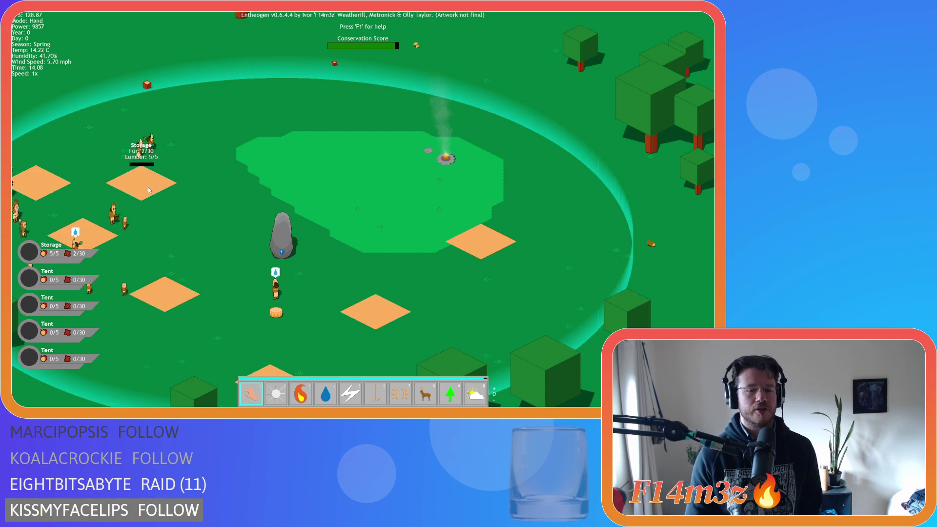
scroll(148, 186, "up", 3)
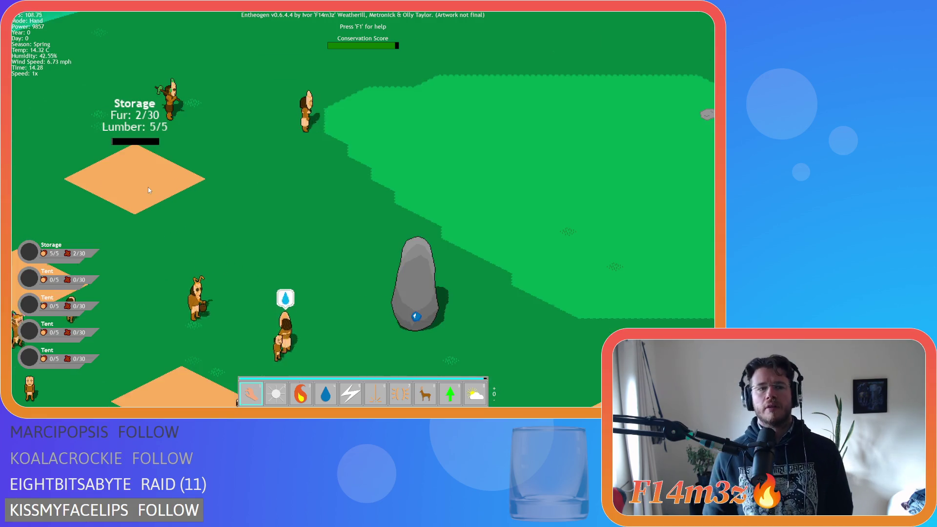
scroll(269, 246, "up", 3)
scroll(167, 153, "up", 2)
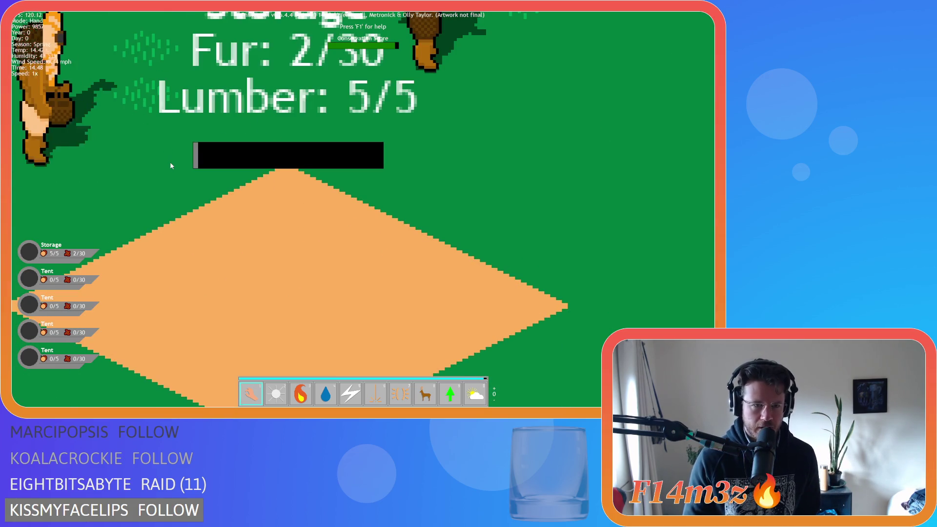
scroll(170, 162, "down", 5)
scroll(170, 162, "down", 3)
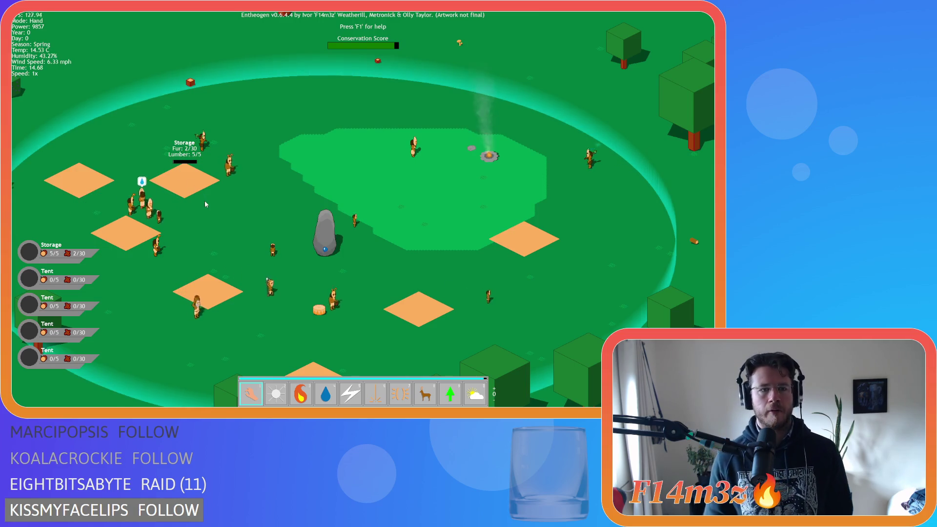
key("a")
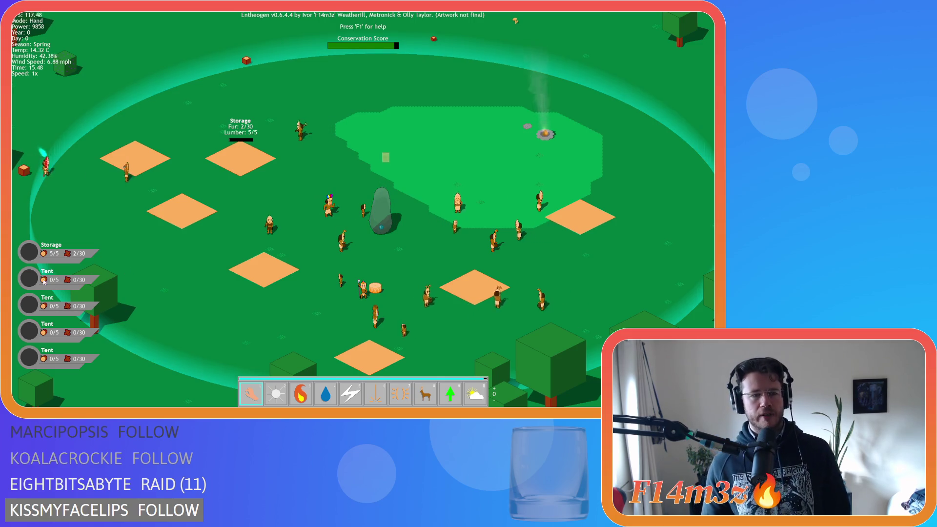
key("a")
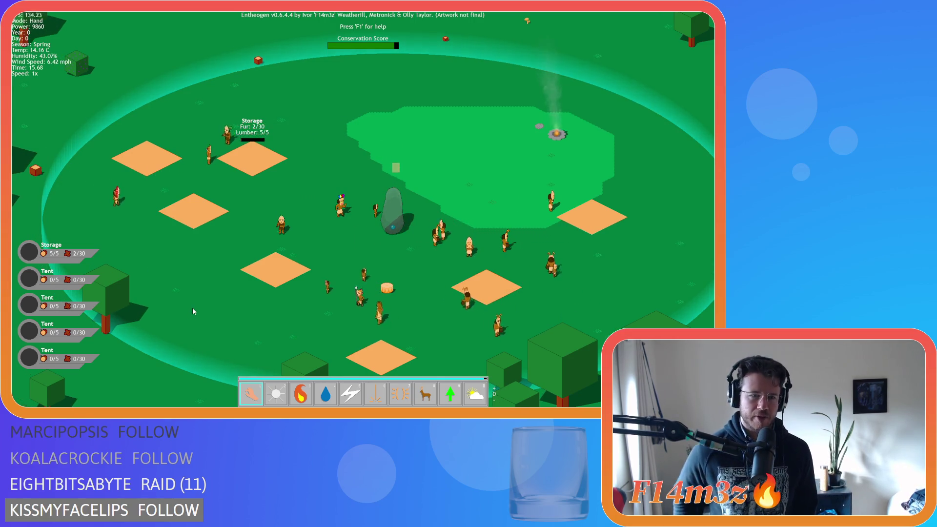